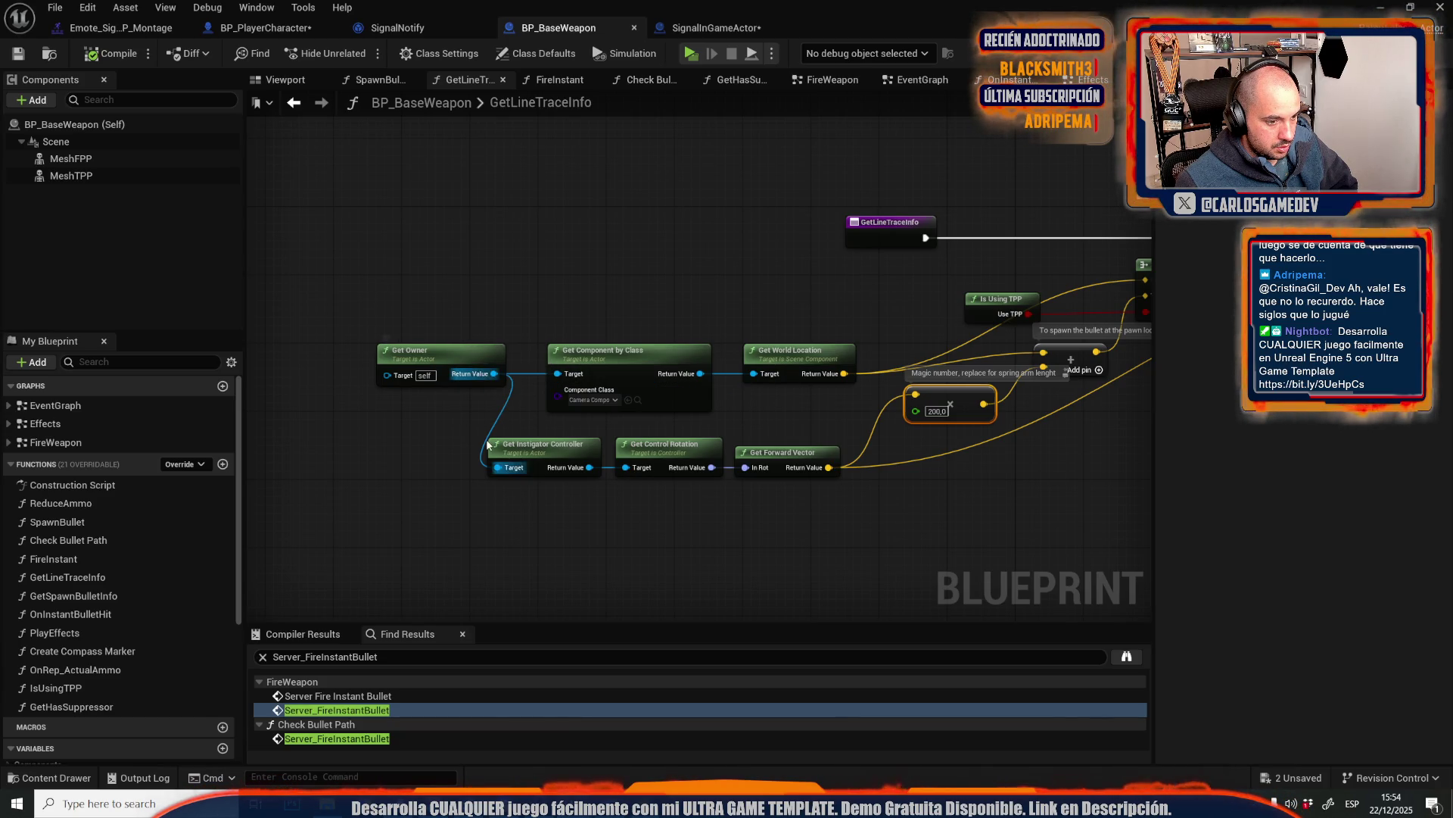
# - Select the Get Instigator Controller node, then clear the node selection
pyautogui.click(578, 541)
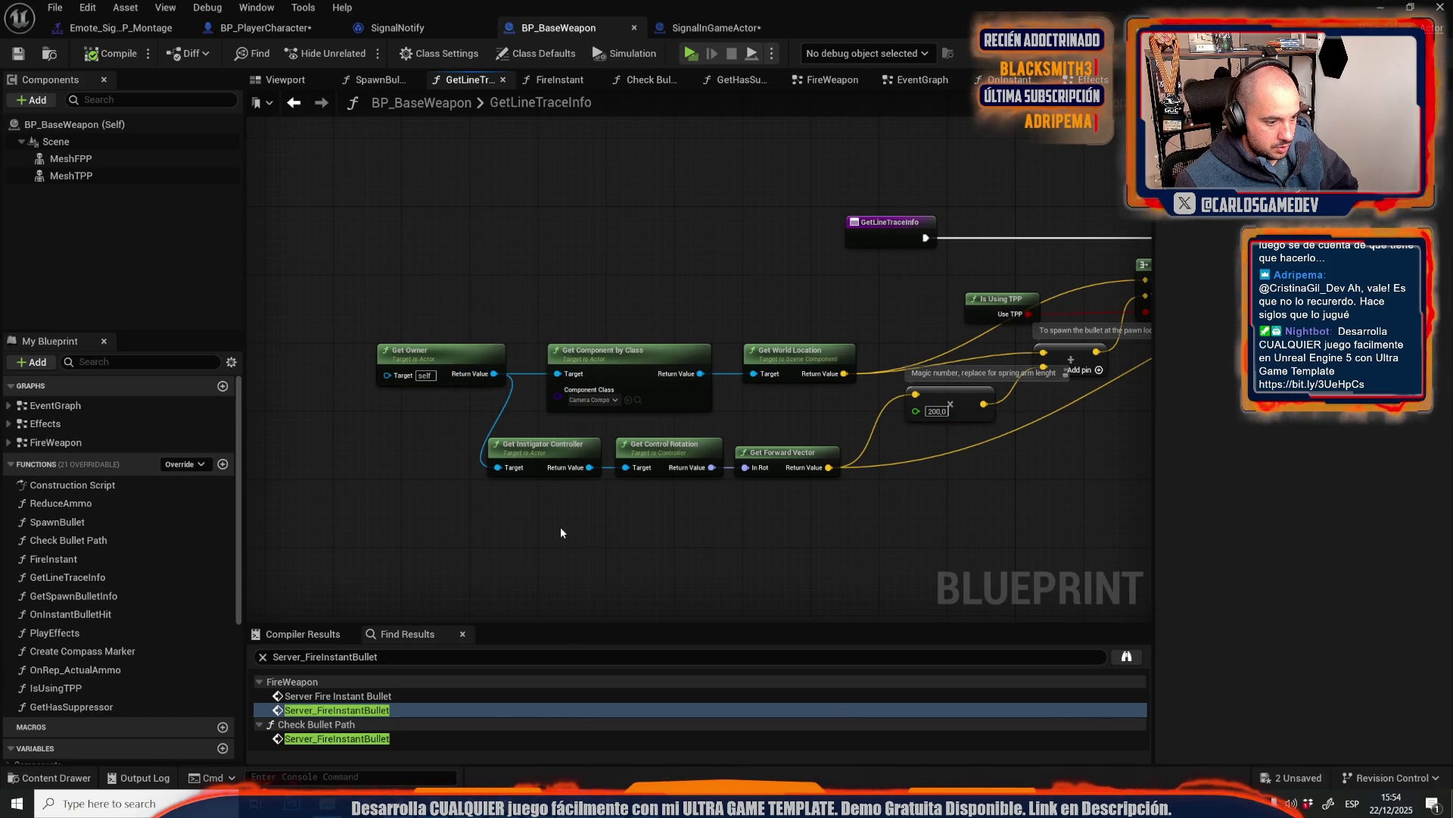
pyautogui.moveTo(405, 454); pyautogui.dragTo(604, 548)
pyautogui.click(752, 176)
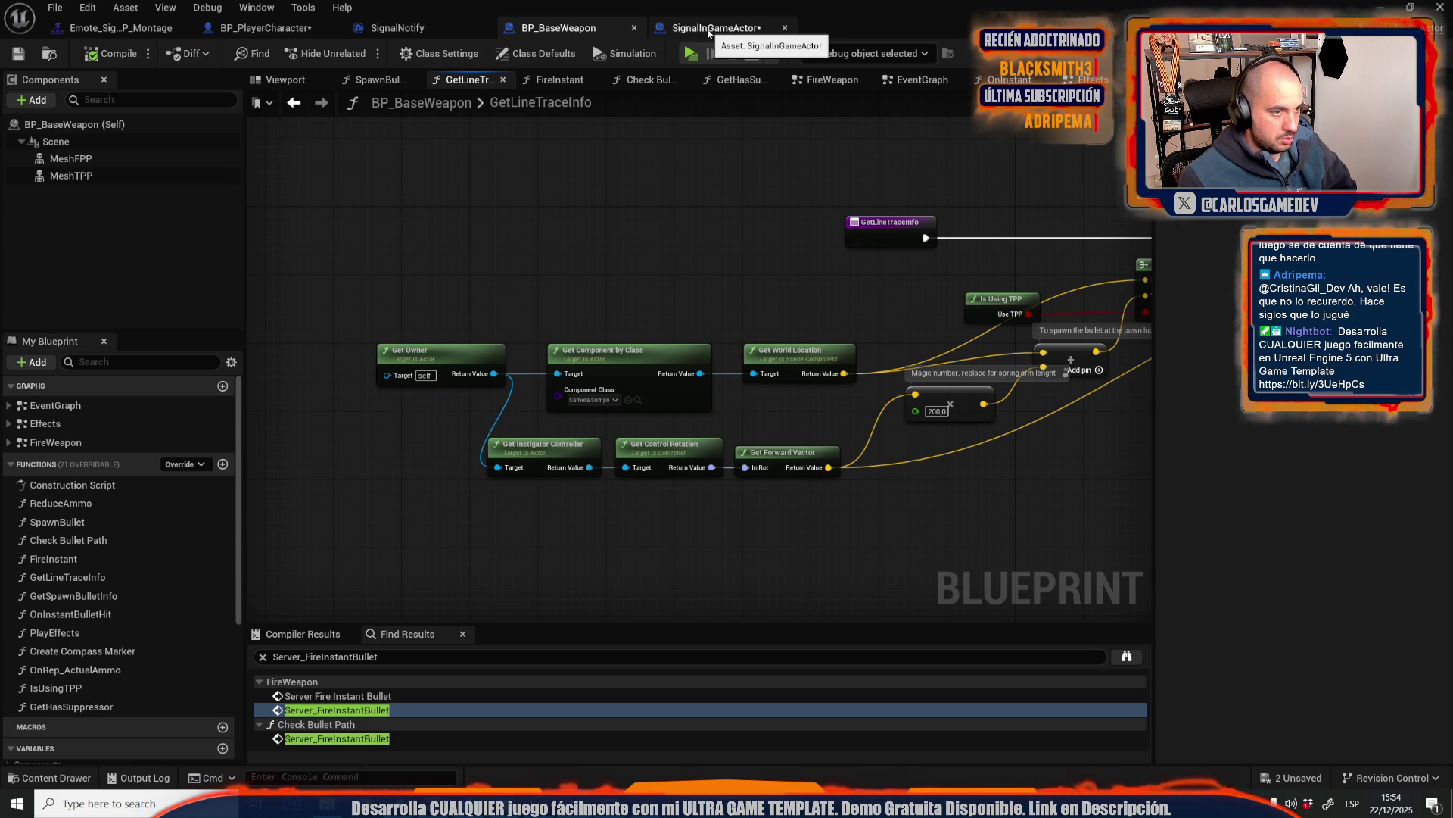
# - Follow the Server_FireInstantBullet results into FireWeapon and select the ServerSideHitReg event
pyautogui.doubleClick(354, 738)
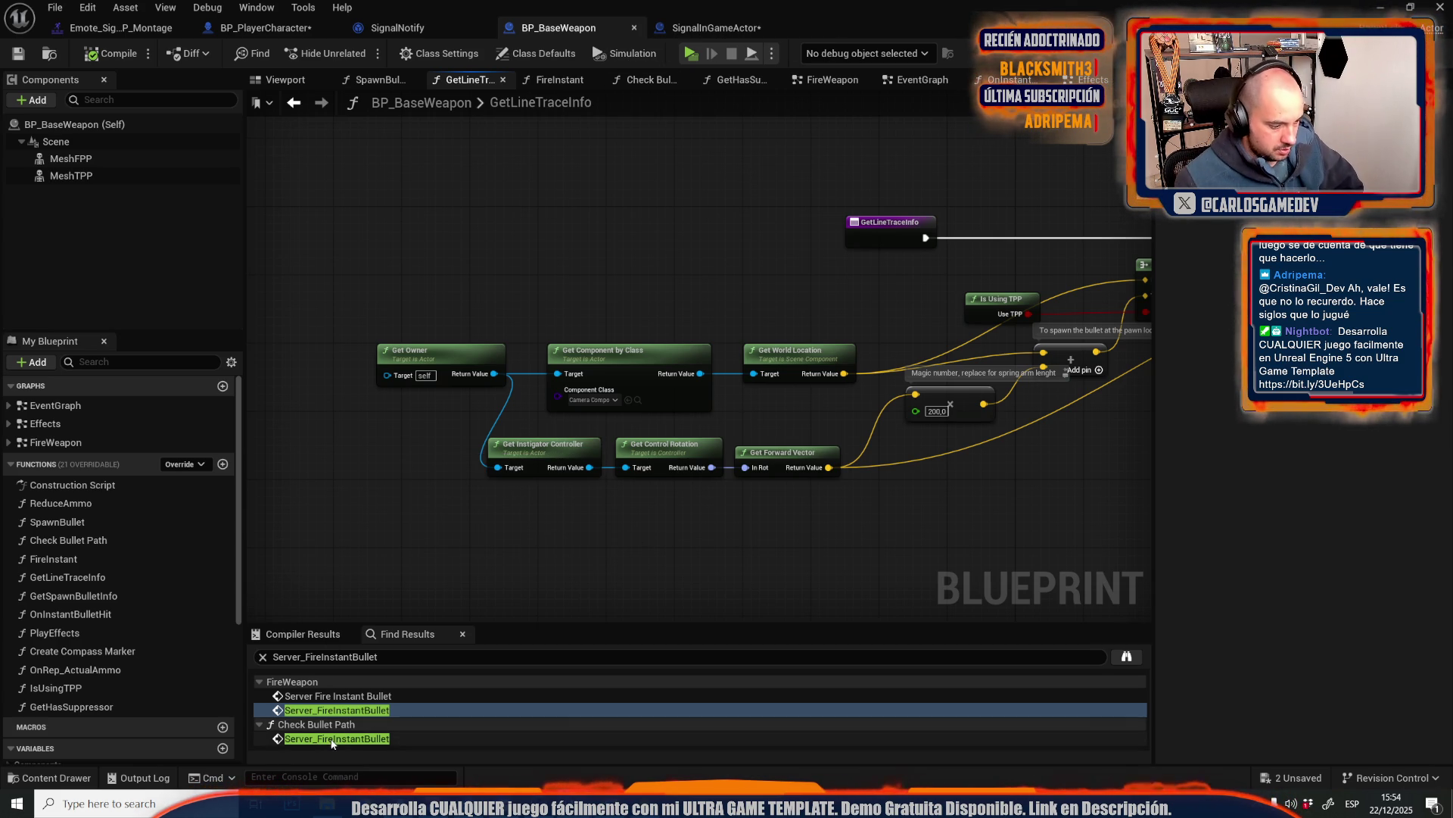
pyautogui.scroll(-6, 369, 450)
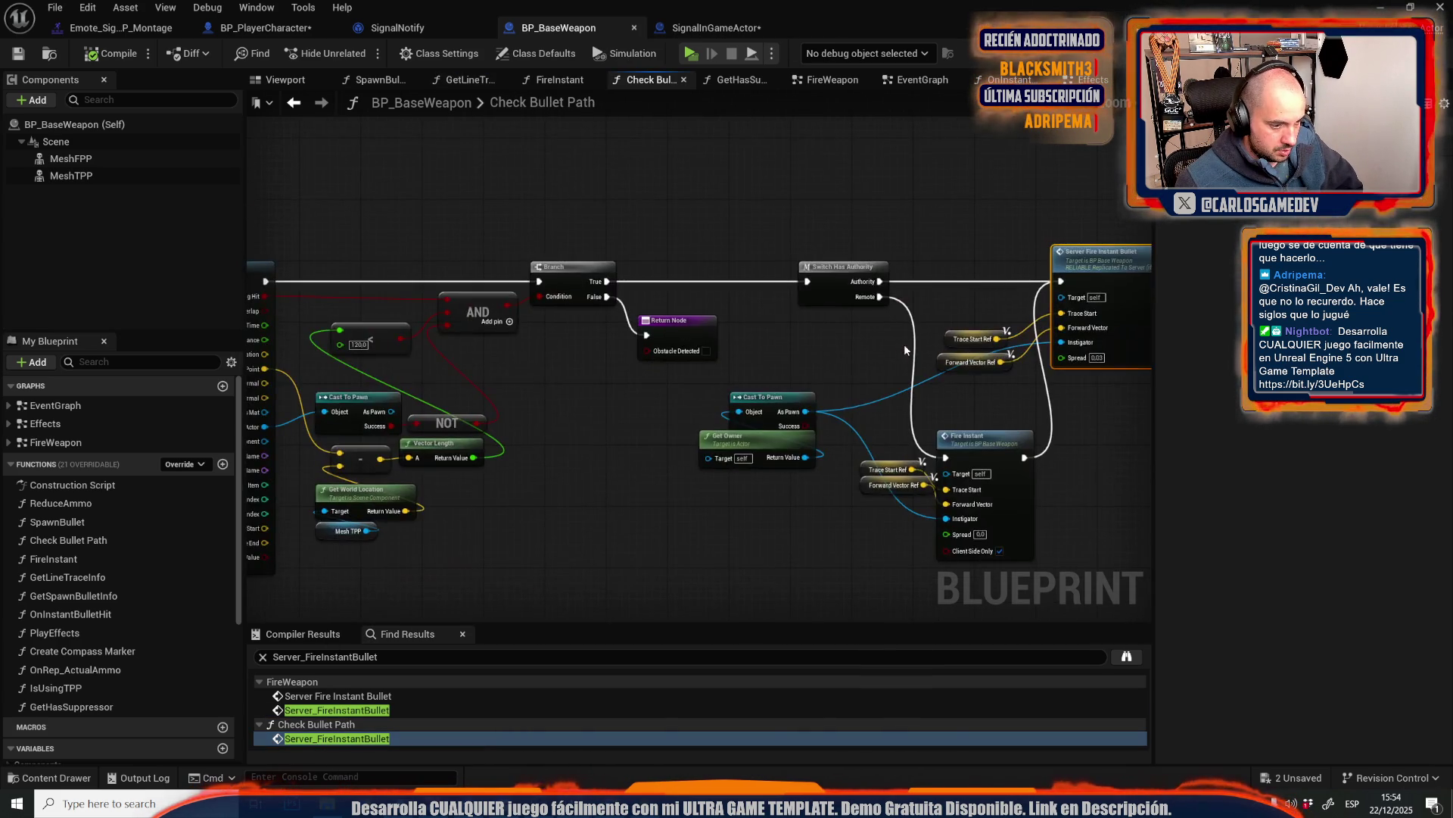
pyautogui.doubleClick(337, 710)
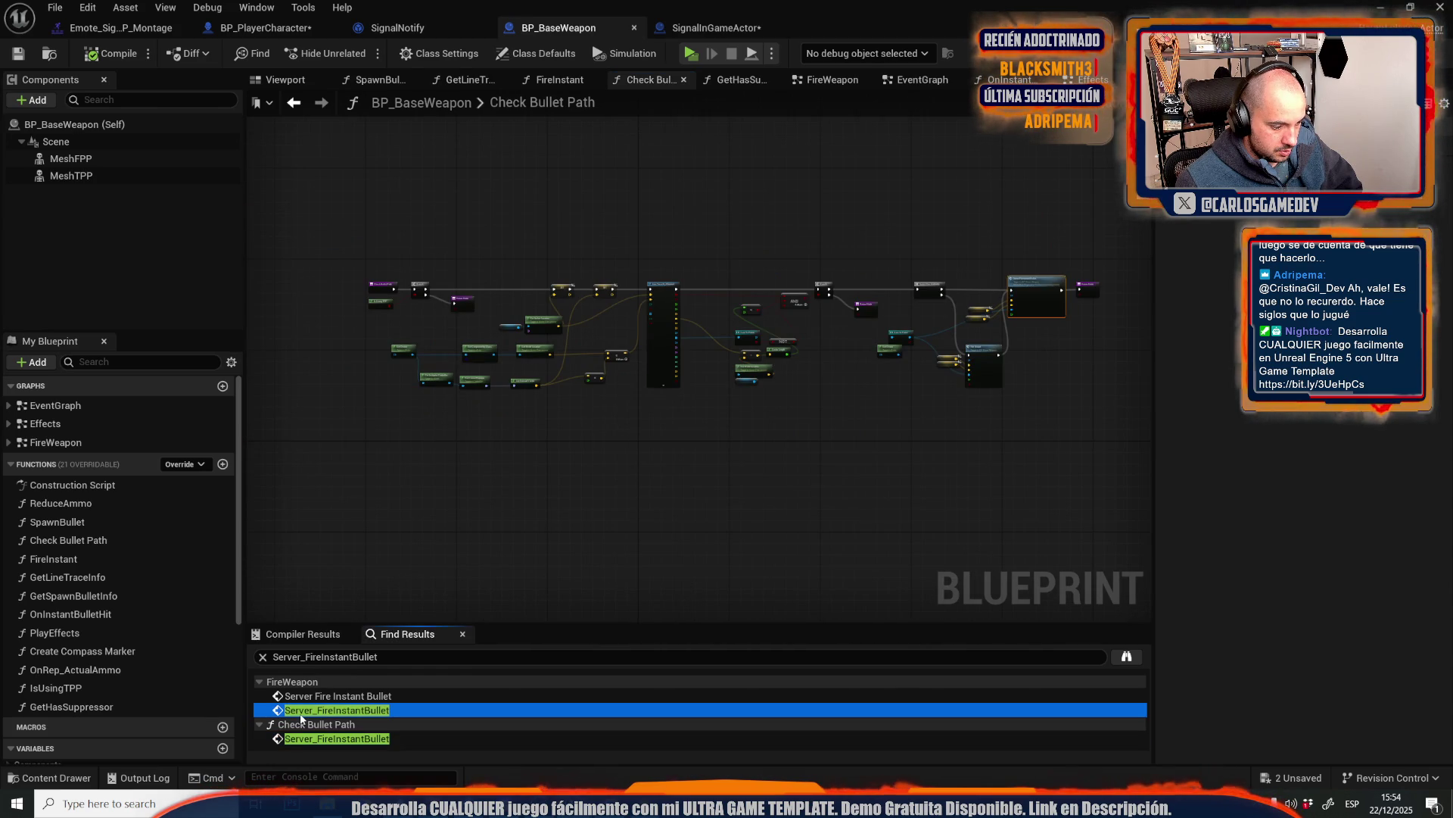
pyautogui.scroll(-2, 696, 334)
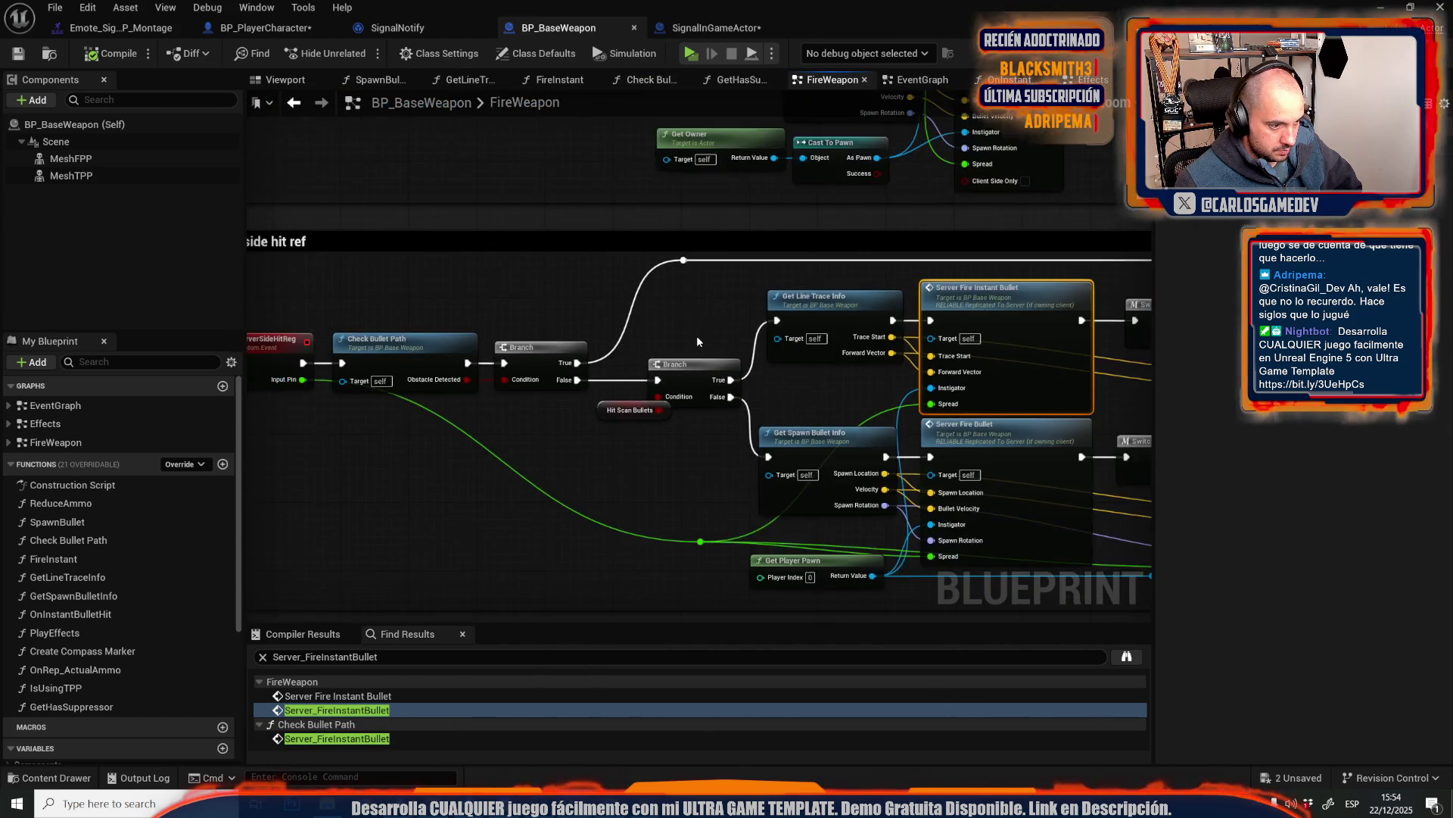
pyautogui.click(465, 345)
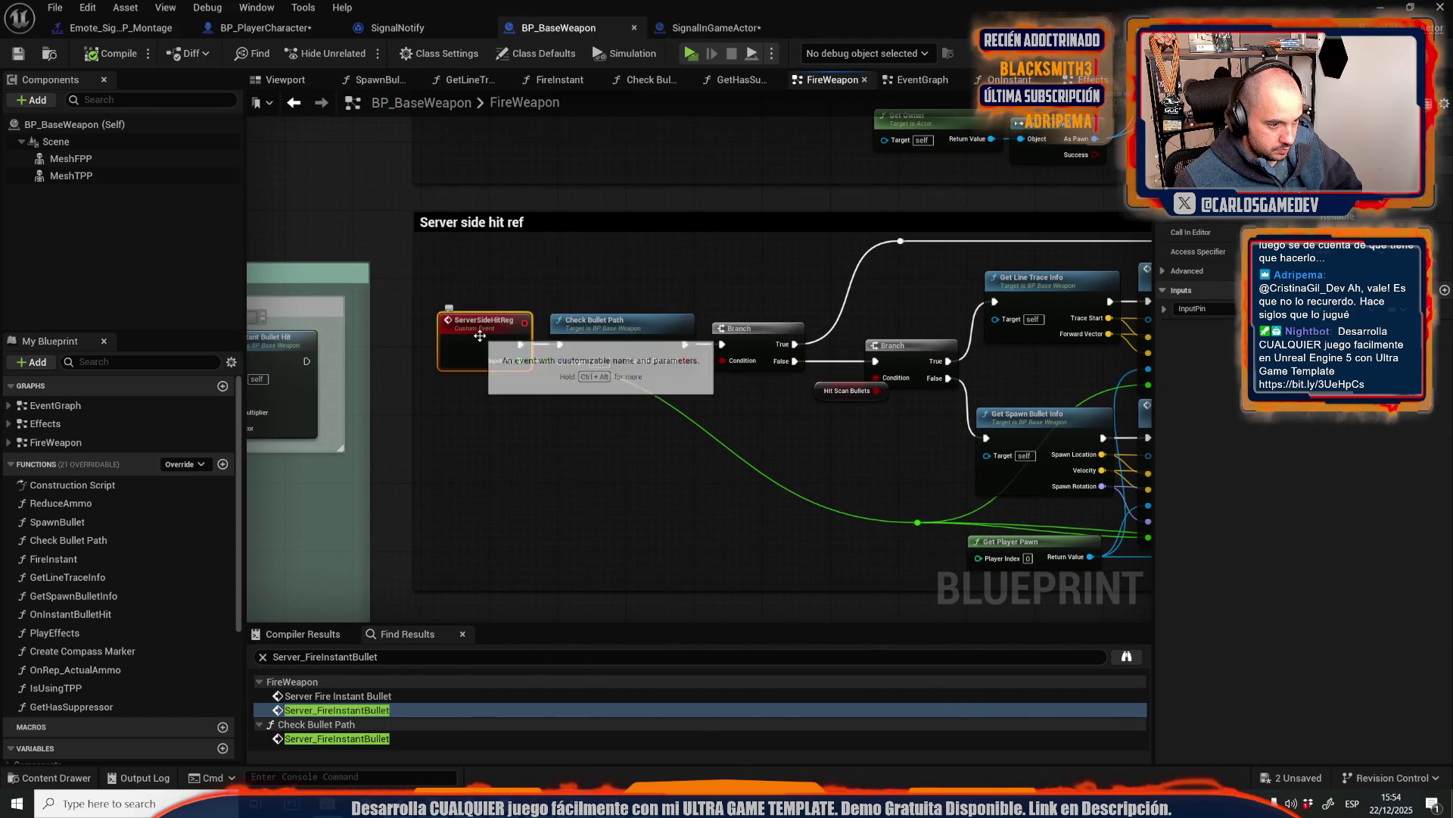
pyautogui.scroll(-3, 401, 258)
pyautogui.scroll(2, 393, 259)
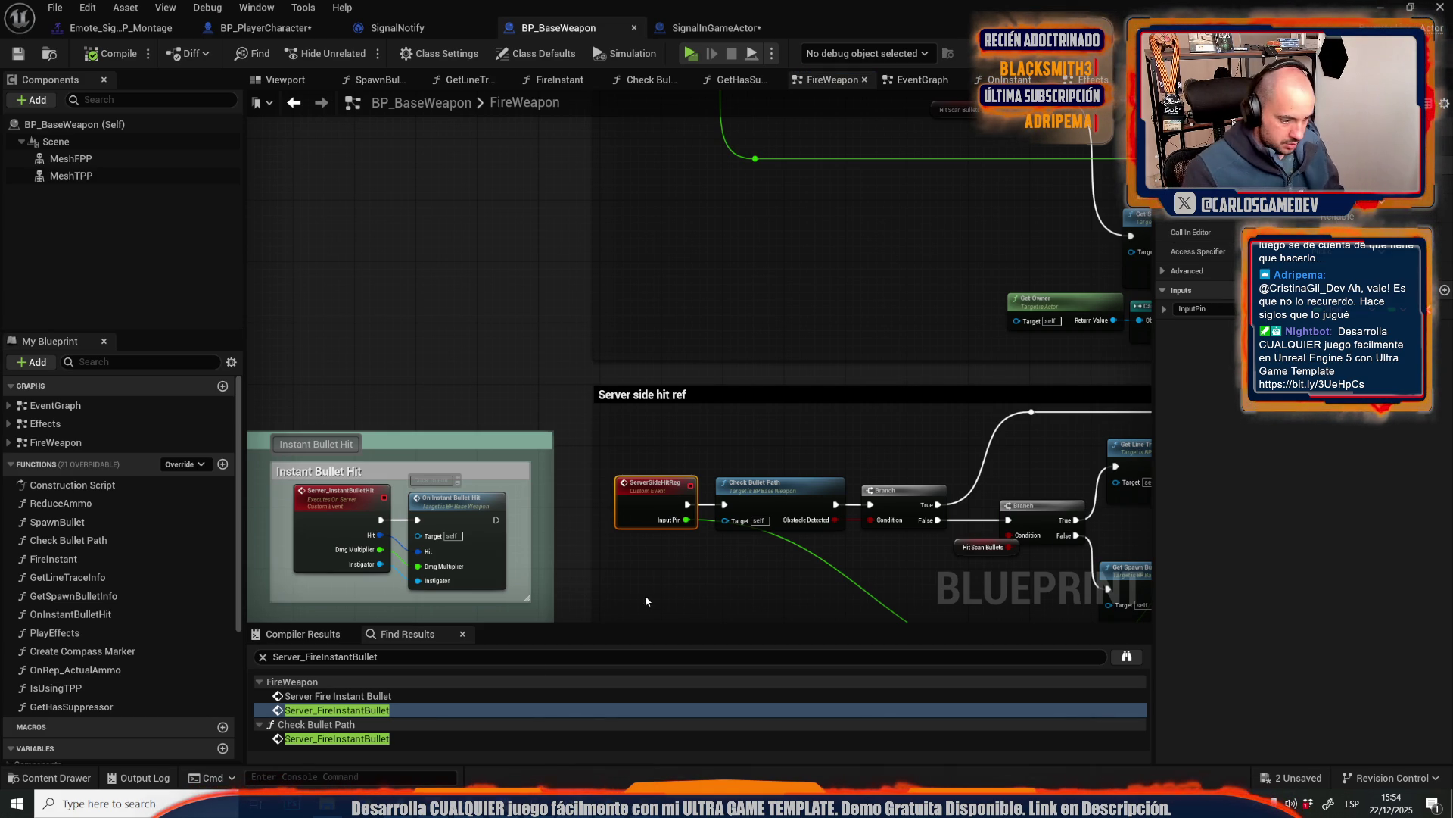
# - Search references for ServerSideHitReg and jump to where it is called
pyautogui.click(399, 661)
pyautogui.write('ServerSideHitReg')
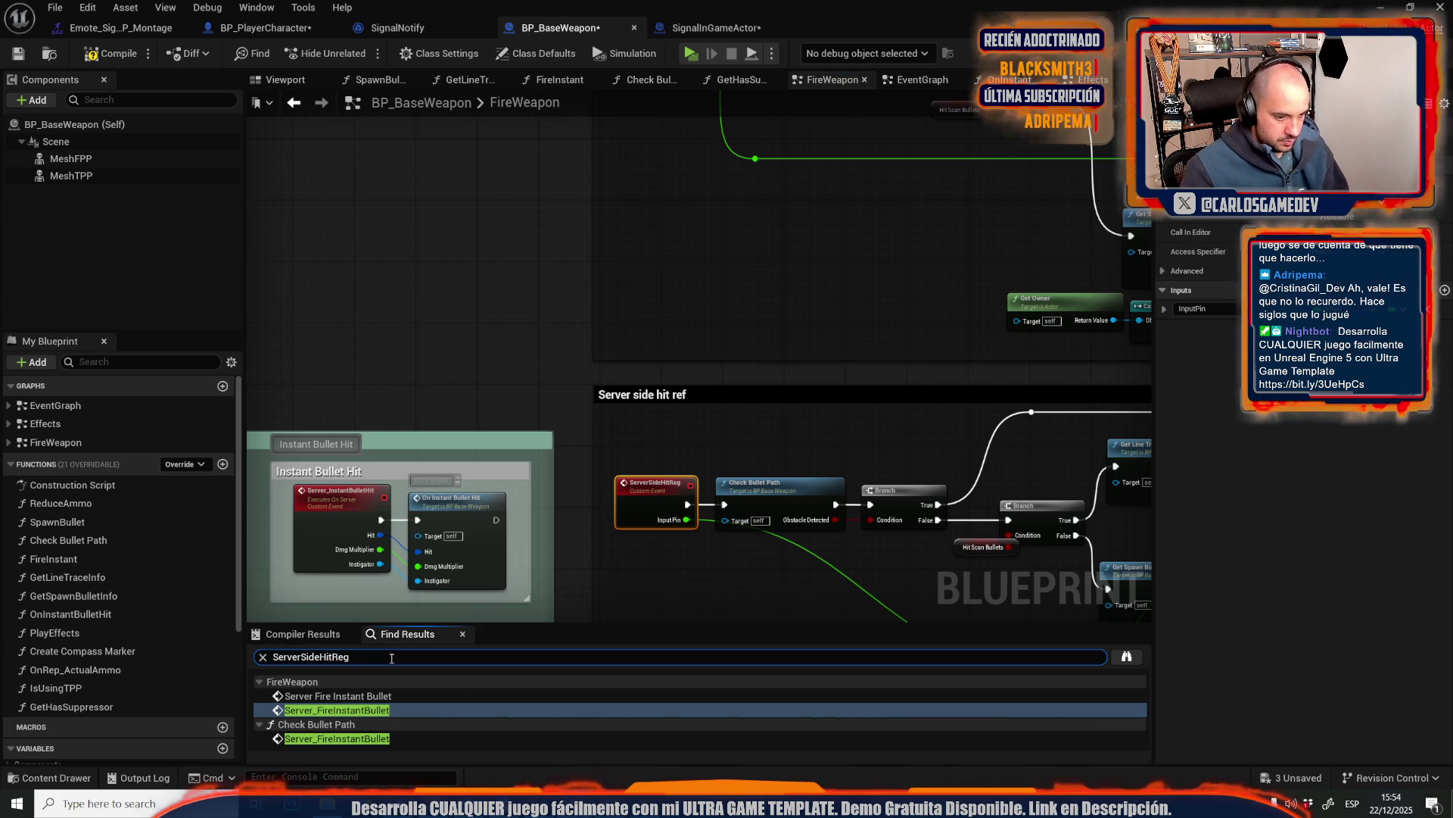
pyautogui.press('Return')
pyautogui.click(329, 725)
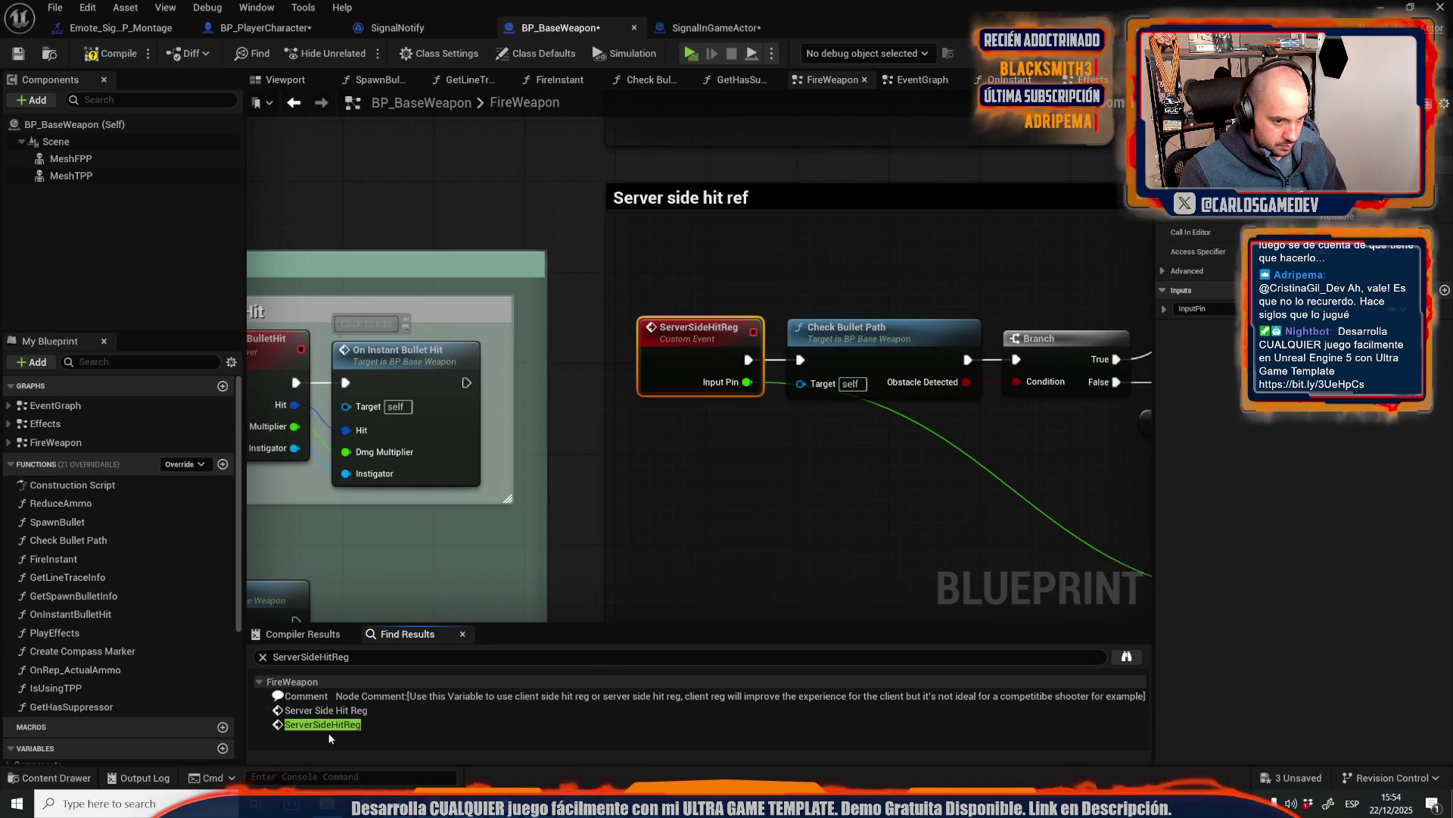
pyautogui.click(318, 727)
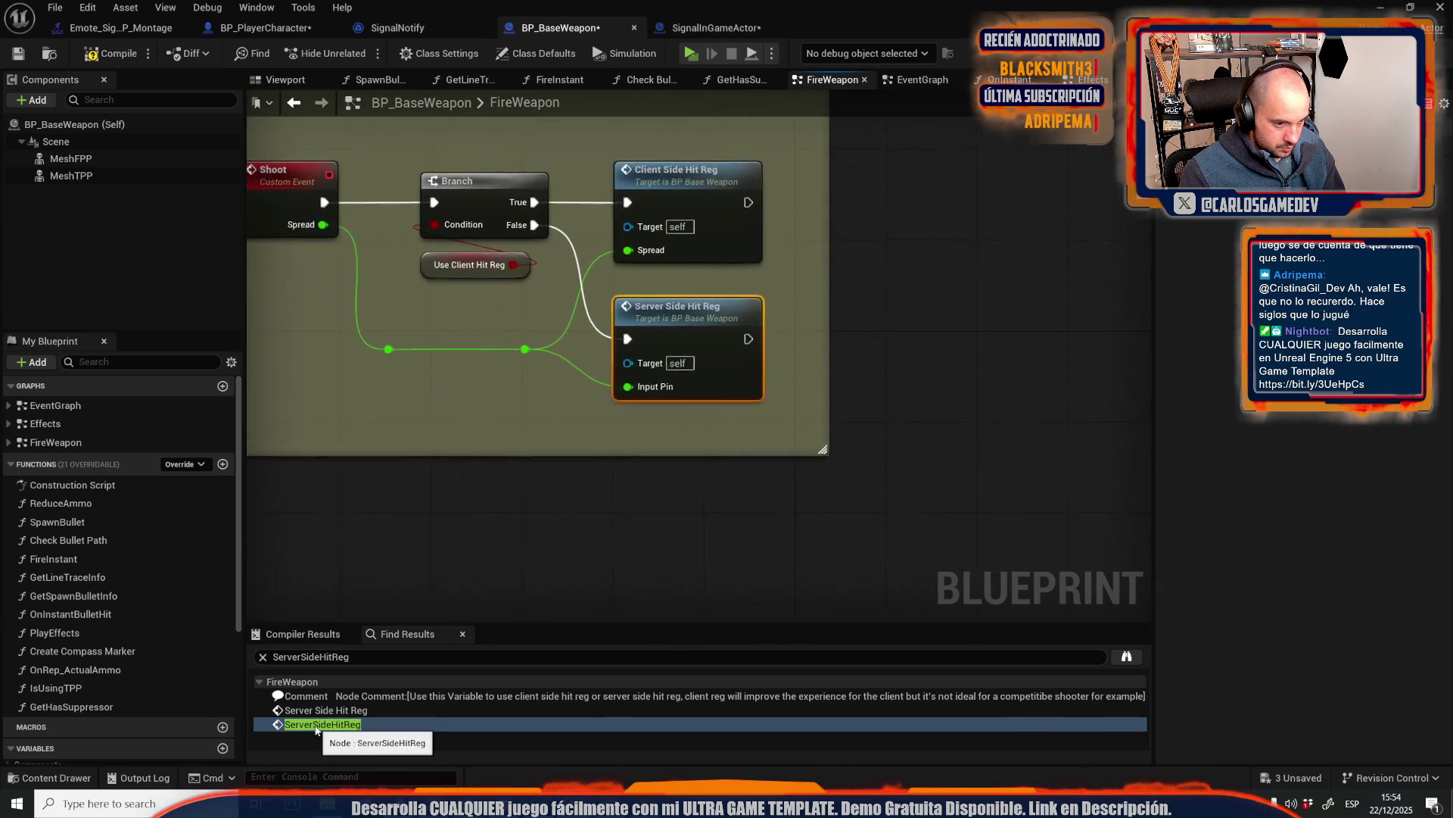
pyautogui.scroll(3, 721, 365)
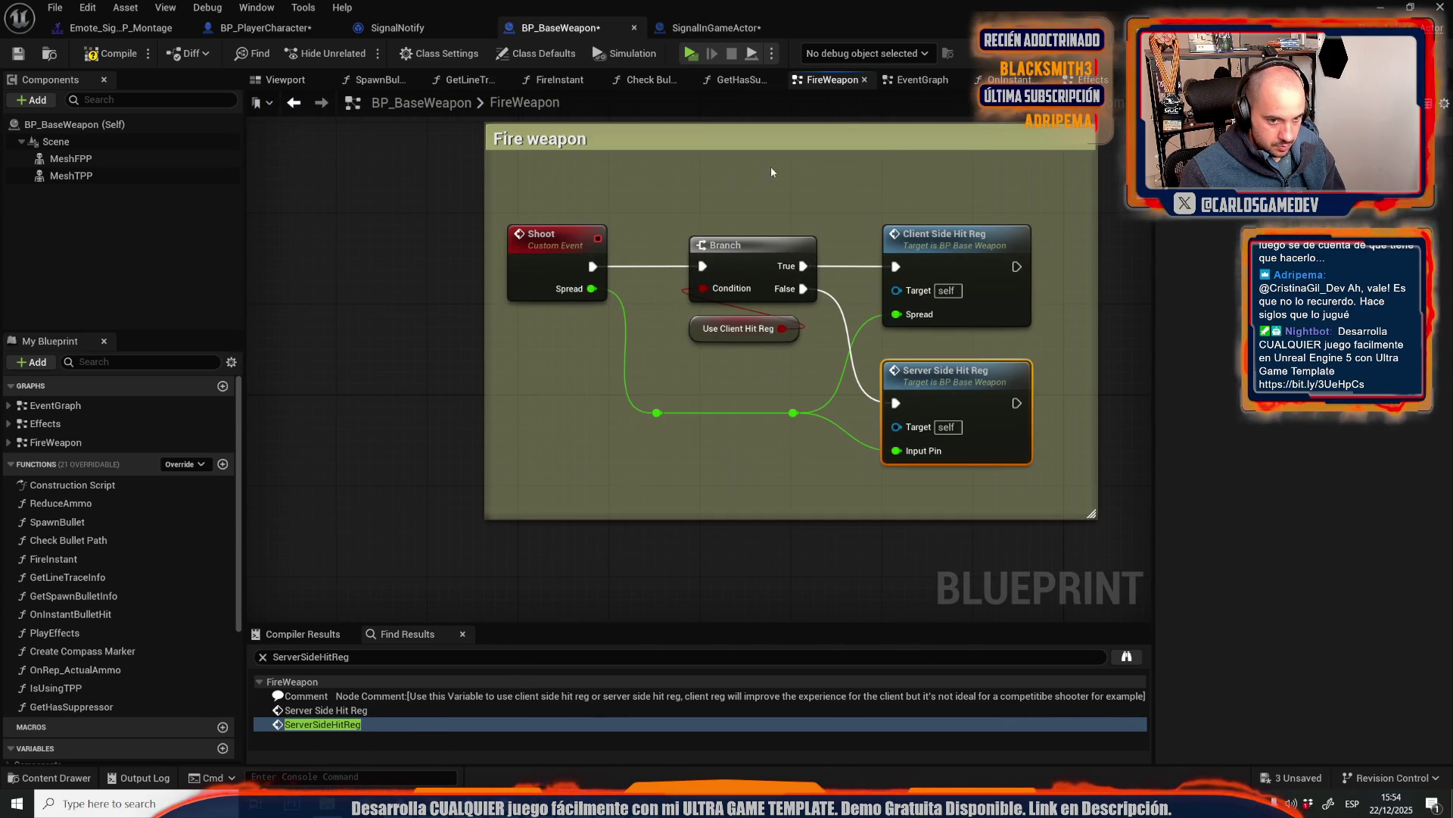
# - Go to the ServerSideHitReg event and open the GetLineTraceInfo function graph
pyautogui.doubleClick(990, 408)
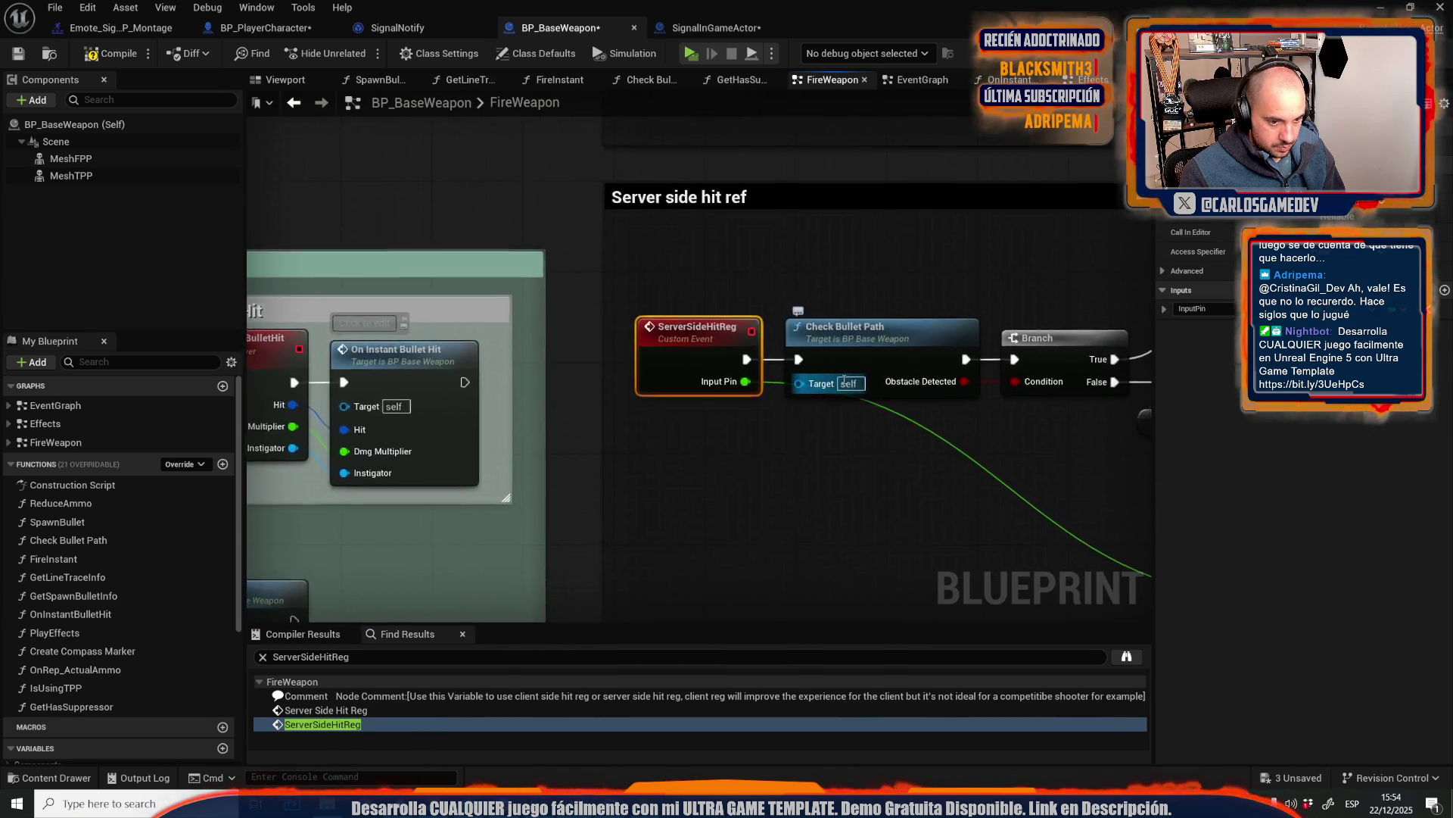
pyautogui.moveTo(799, 279); pyautogui.dragTo(439, 293)
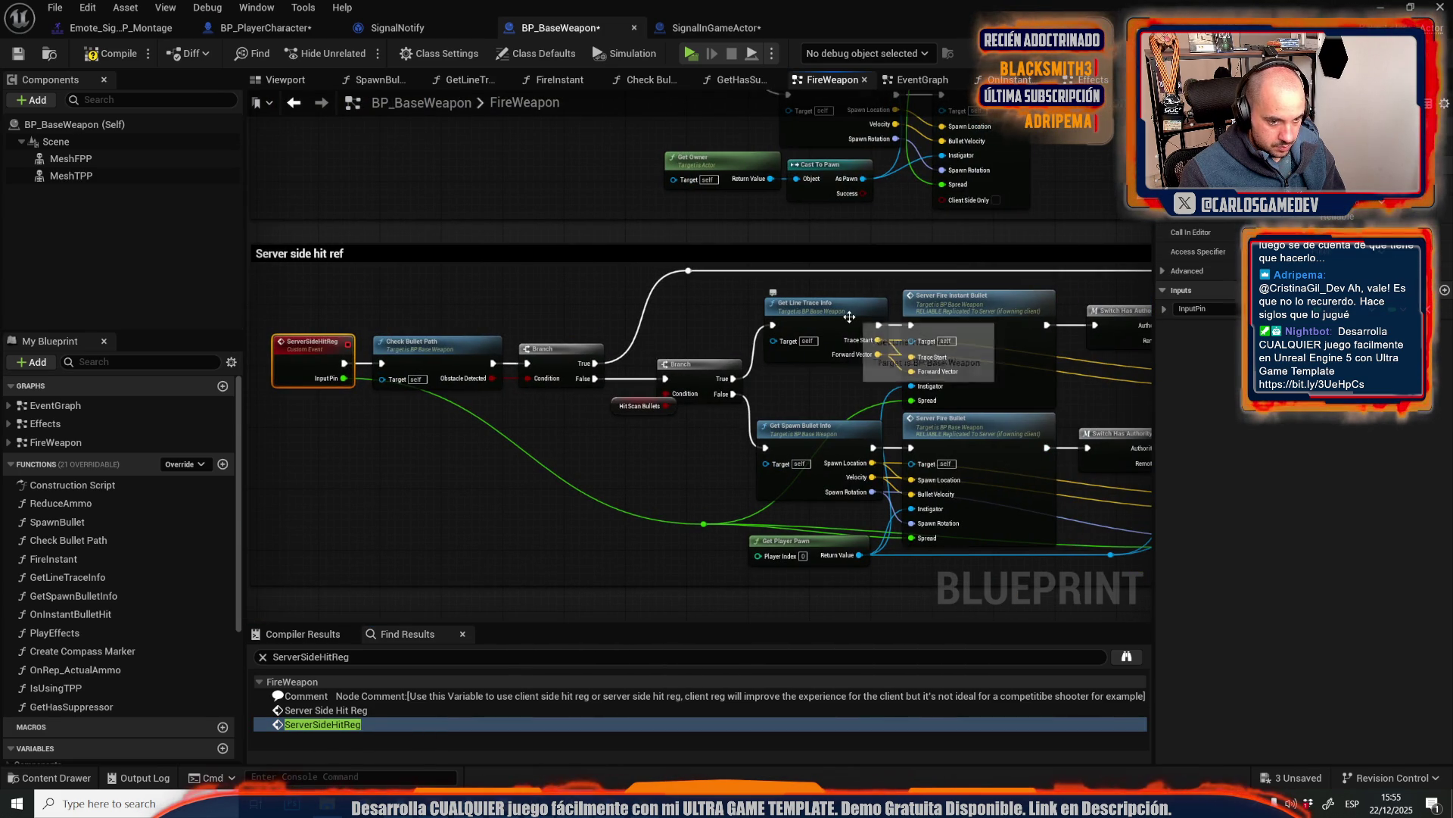
pyautogui.doubleClick(806, 304)
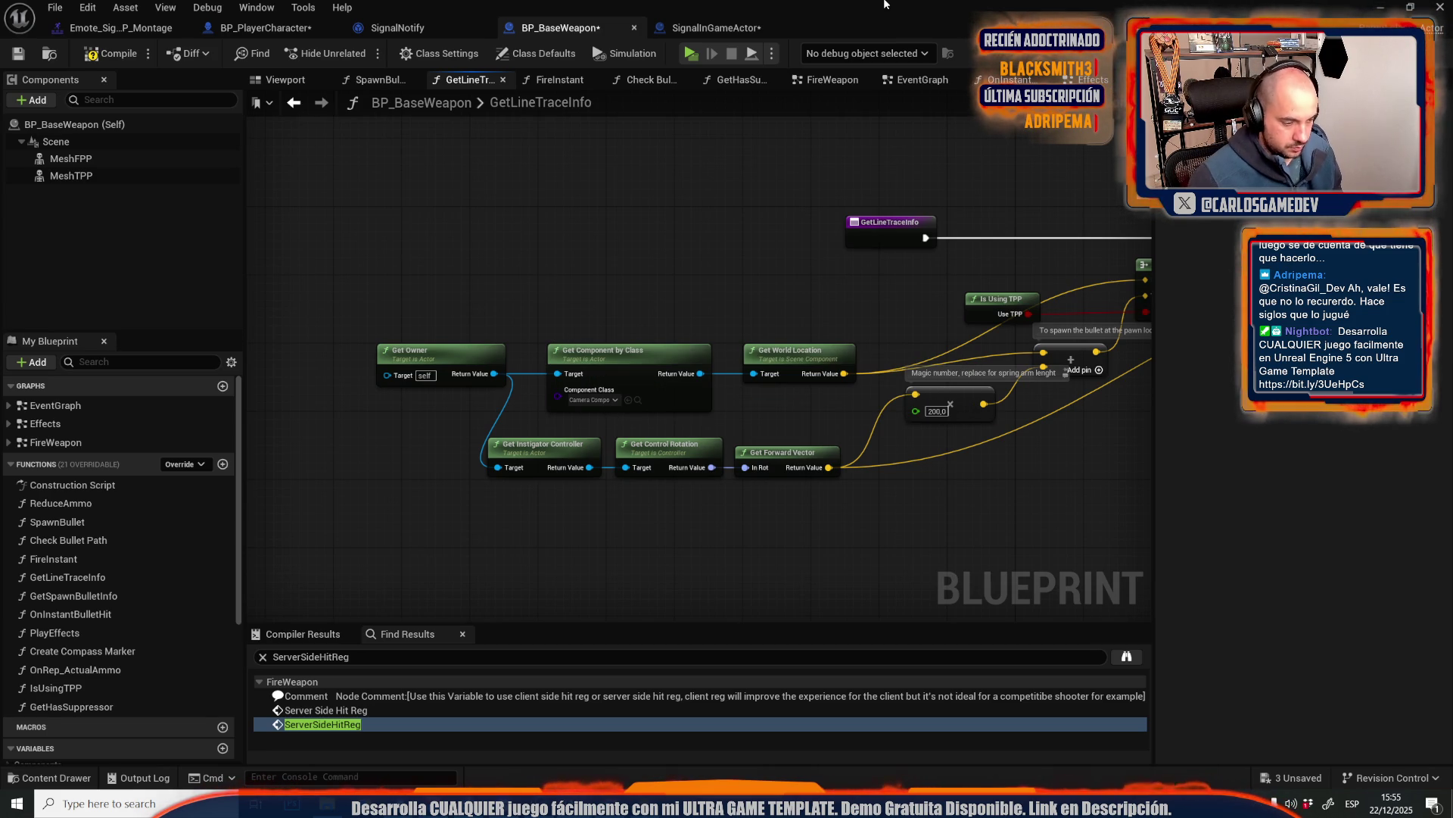
# - Marquee-select the Get Instigator Controller, Get Control Rotation and Get Forward Vector nodes
pyautogui.moveTo(430, 437); pyautogui.dragTo(752, 502)
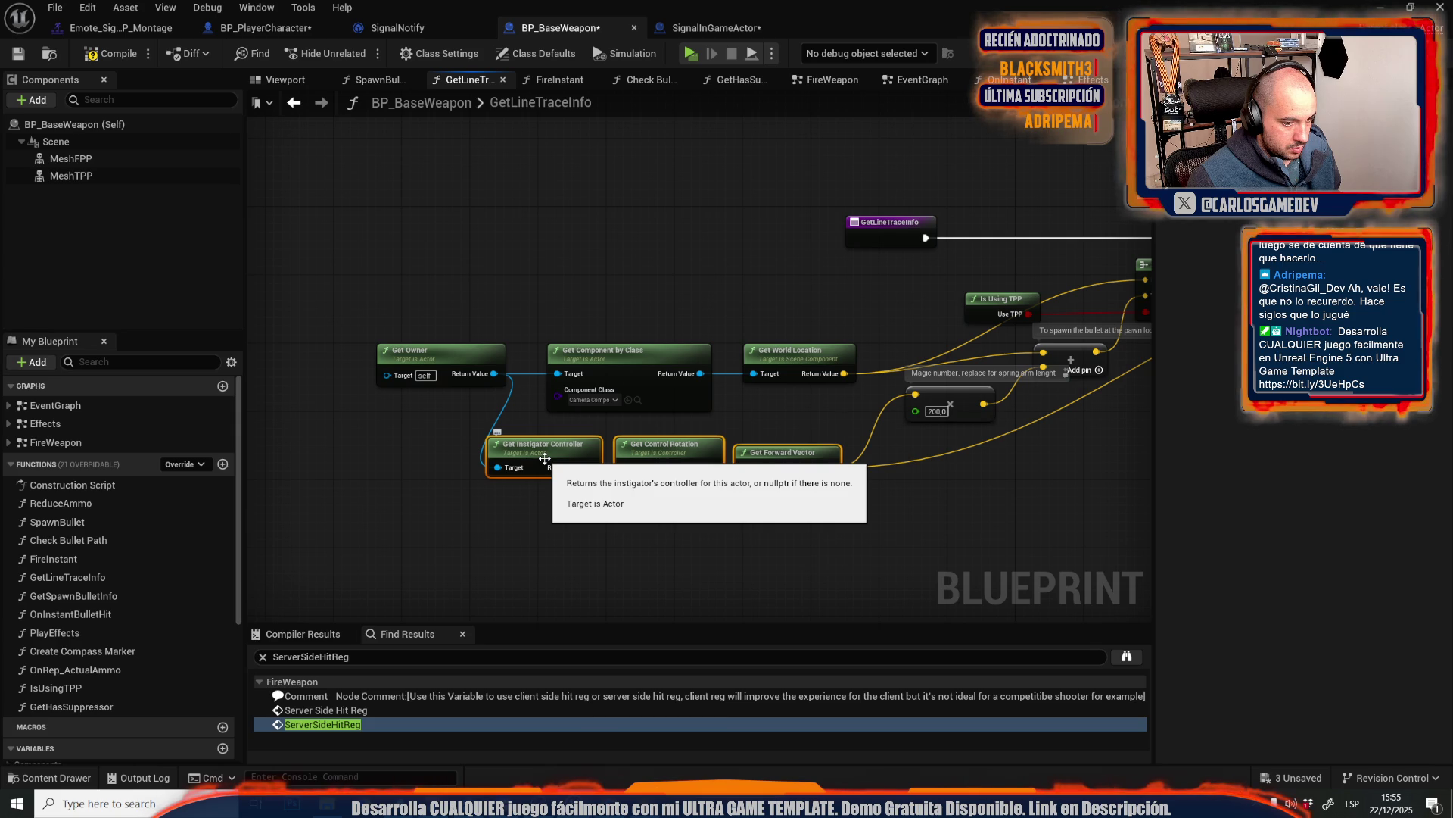
# - In BP_PlayerCharacter's SignalNotify Received Notify, add Print String after the player-character cast
pyautogui.click(265, 28)
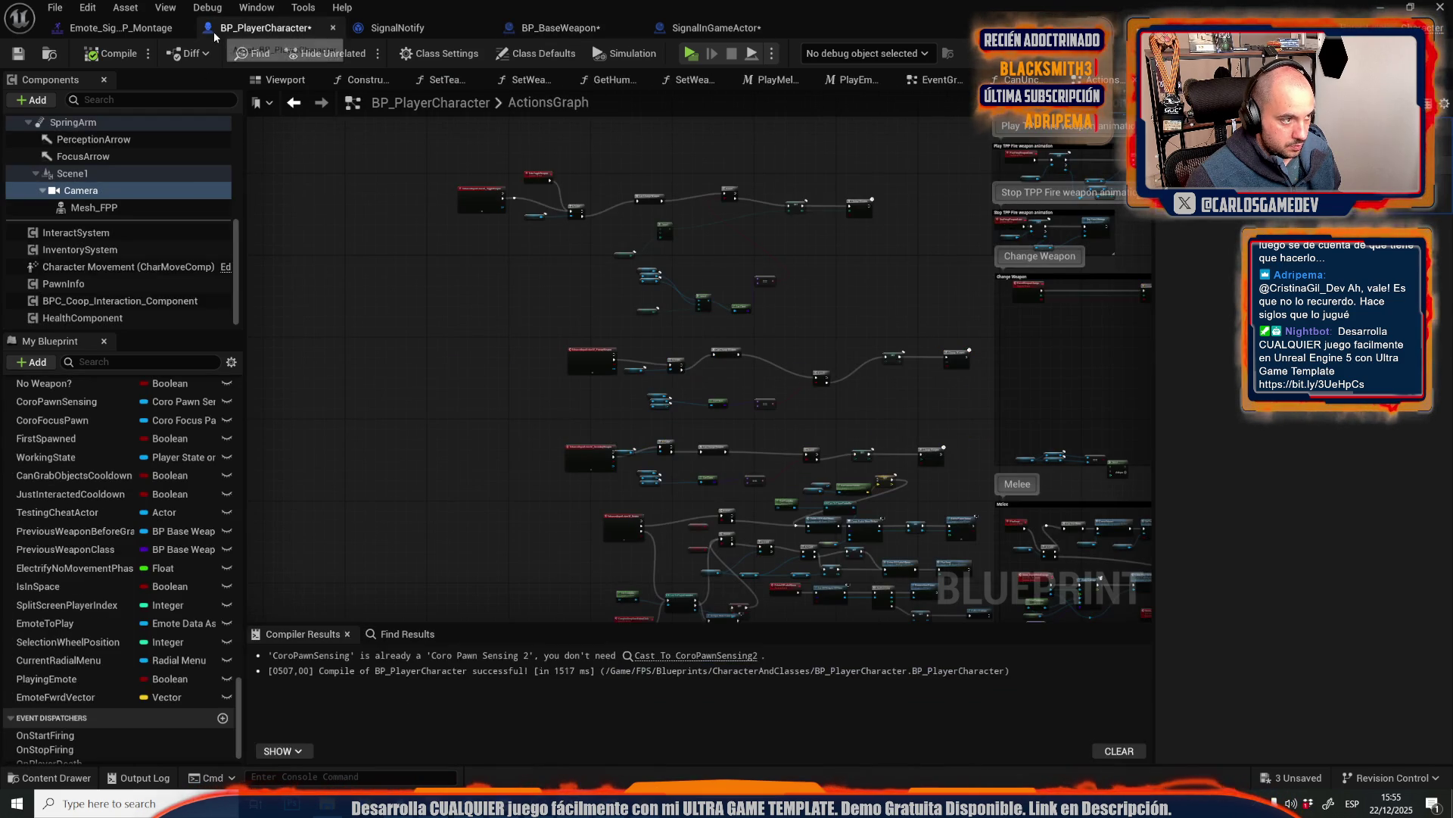
pyautogui.click(371, 30)
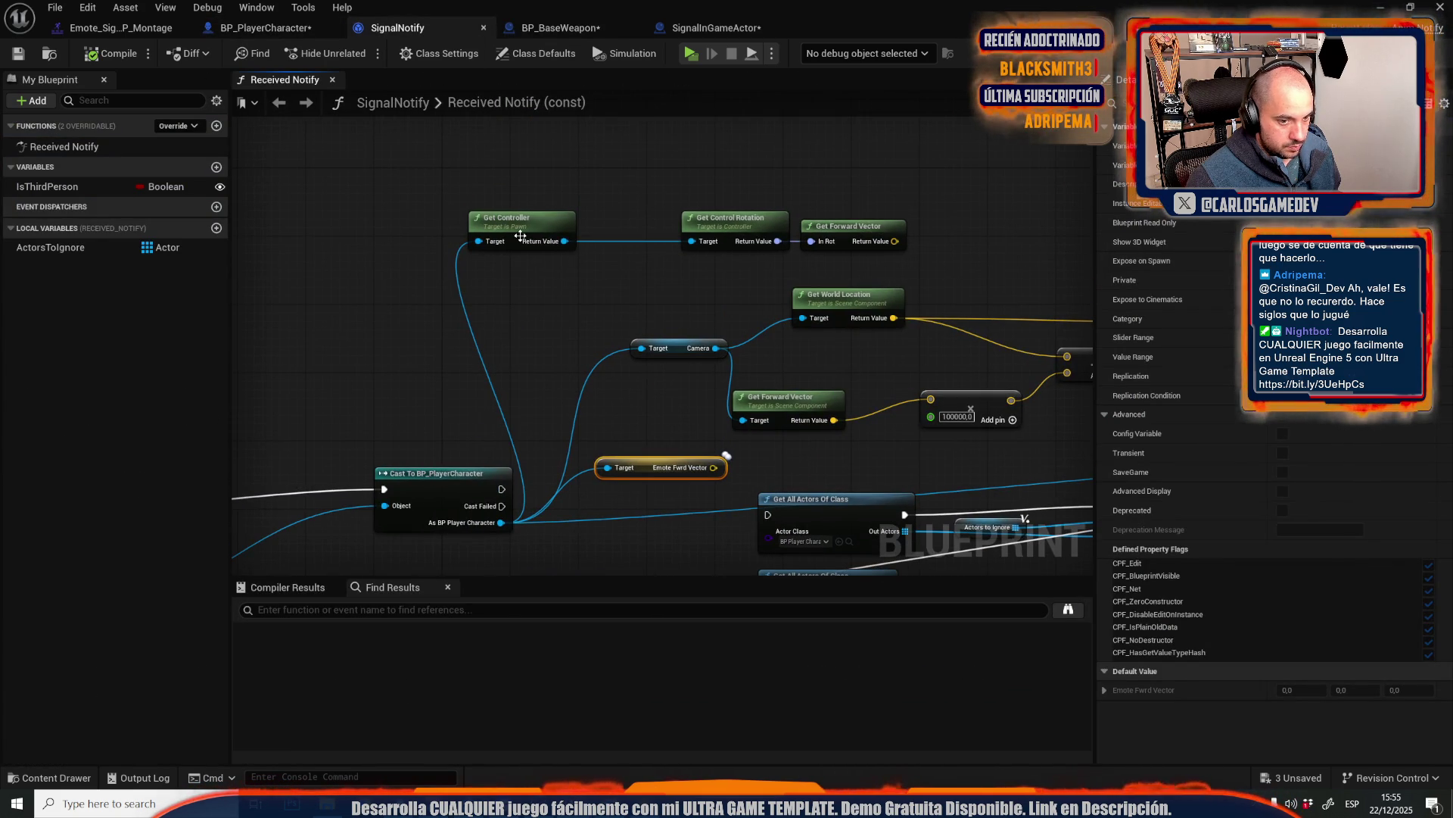
pyautogui.moveTo(450, 375)
pyautogui.mouseDown()
pyautogui.moveTo(318, 165)
pyautogui.moveTo(395, 321)
pyautogui.mouseUp()
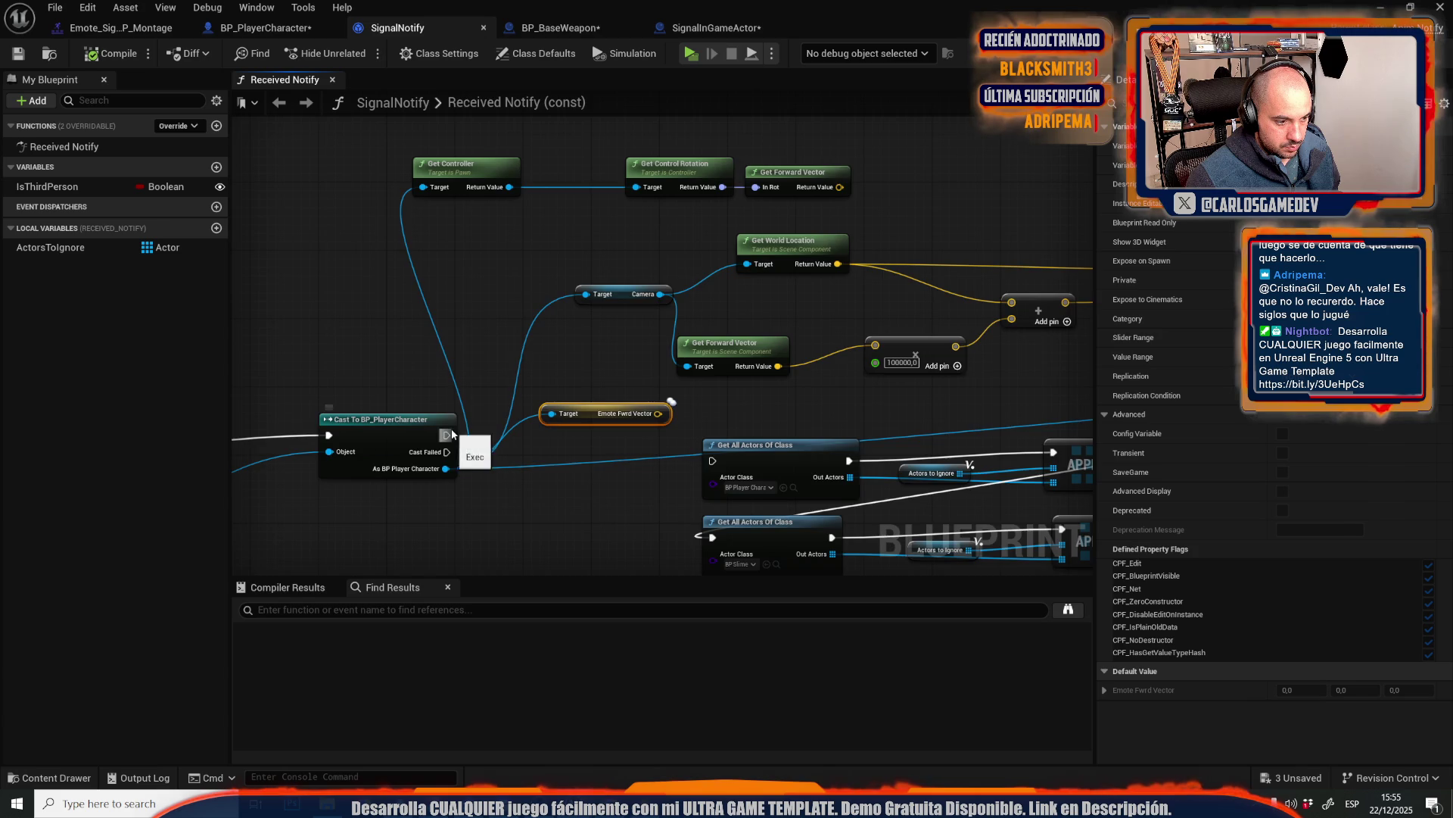
pyautogui.moveTo(451, 434)
pyautogui.mouseDown()
pyautogui.moveTo(474, 223)
pyautogui.moveTo(507, 289)
pyautogui.mouseUp()
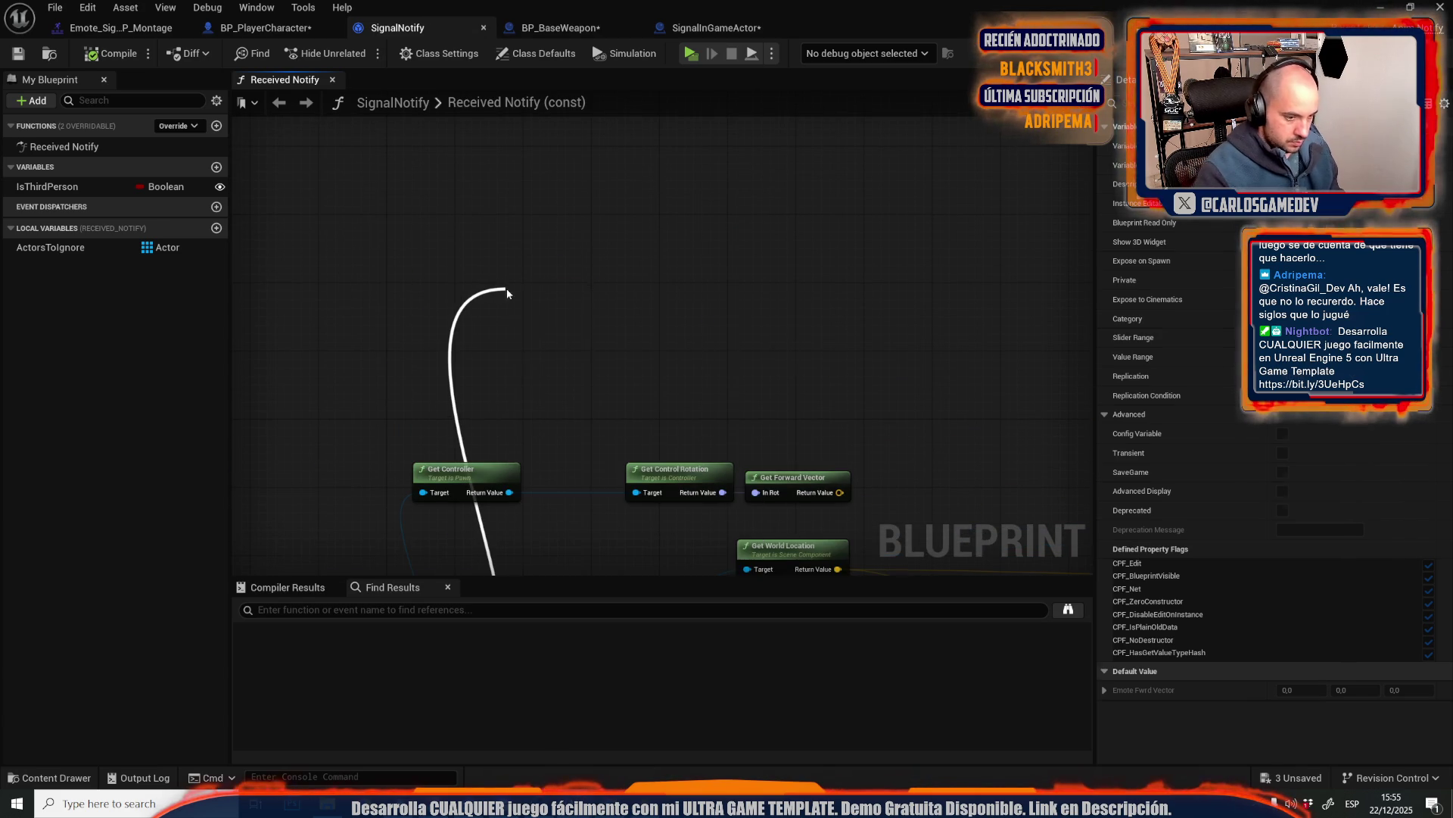
pyautogui.click(669, 320)
# - Wire Get Owner into Get Instigator Controller and Get Forward Vector into Print String's In String
pyautogui.moveTo(669, 320)
pyautogui.mouseDown()
pyautogui.moveTo(1013, 260)
pyautogui.moveTo(701, 243)
pyautogui.mouseUp()
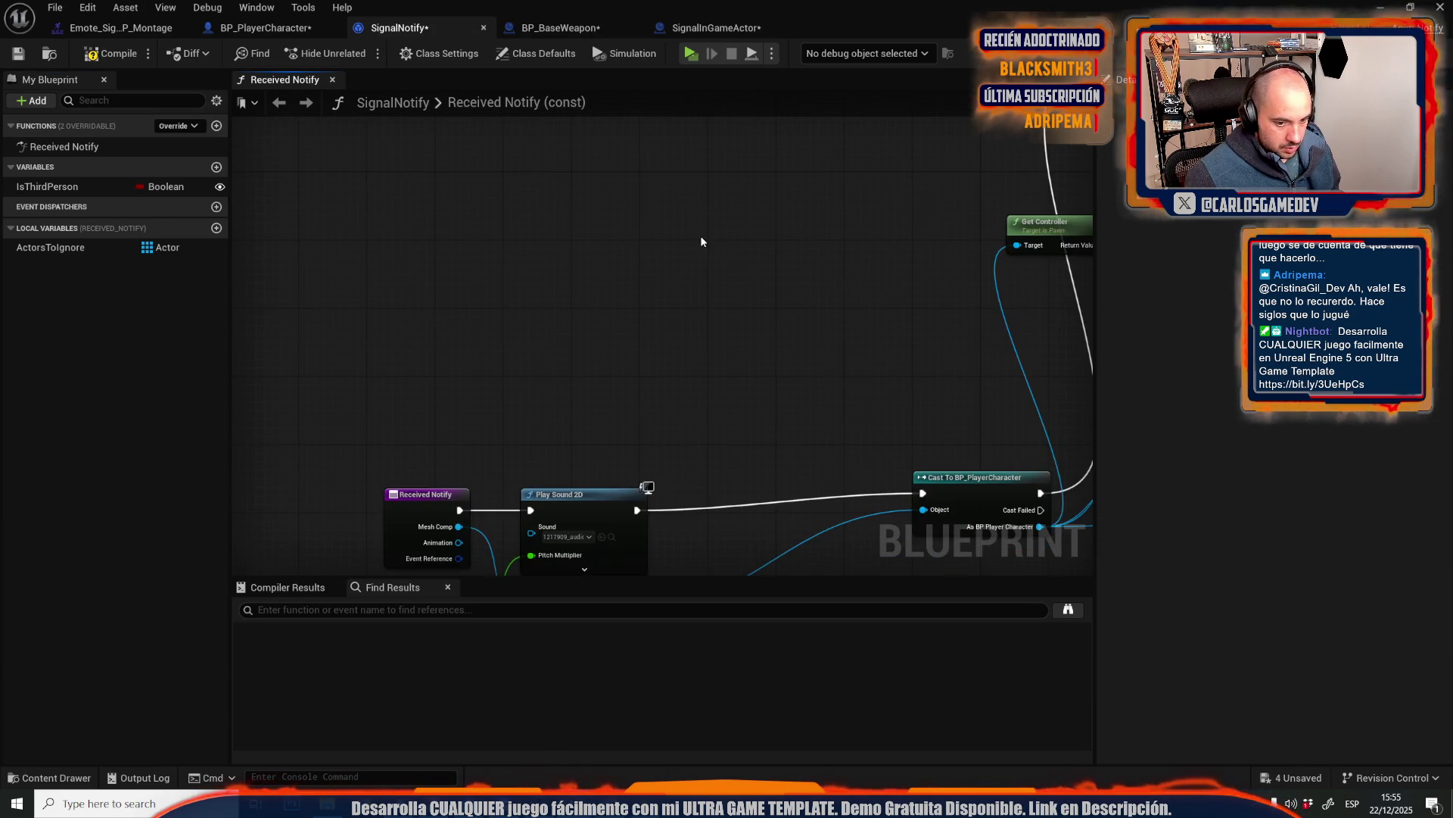
pyautogui.scroll(-3, 379, 203)
pyautogui.scroll(3, 510, 340)
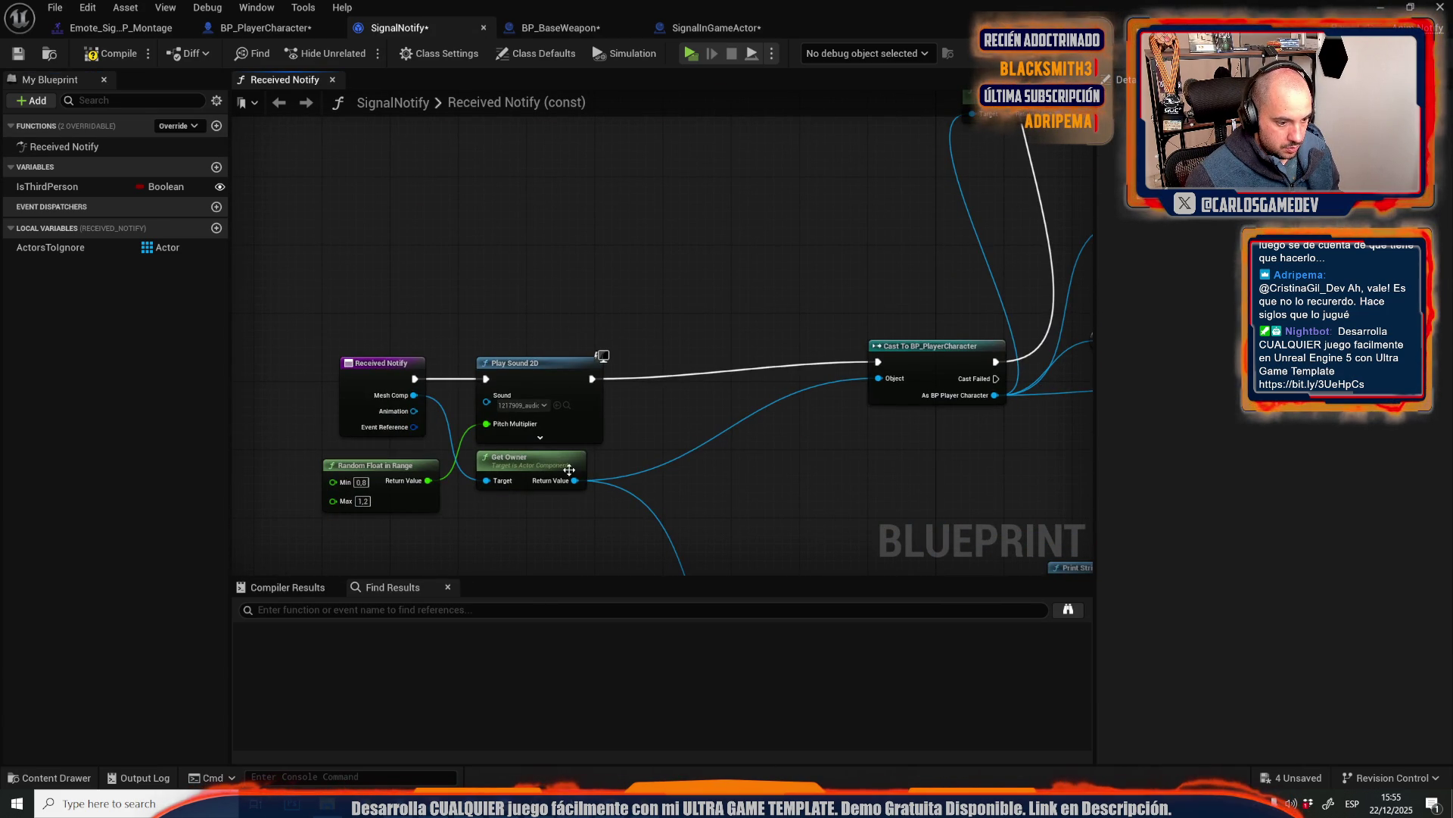
pyautogui.moveTo(573, 485)
pyautogui.mouseDown()
pyautogui.moveTo(594, 485)
pyautogui.moveTo(519, 308)
pyautogui.mouseUp()
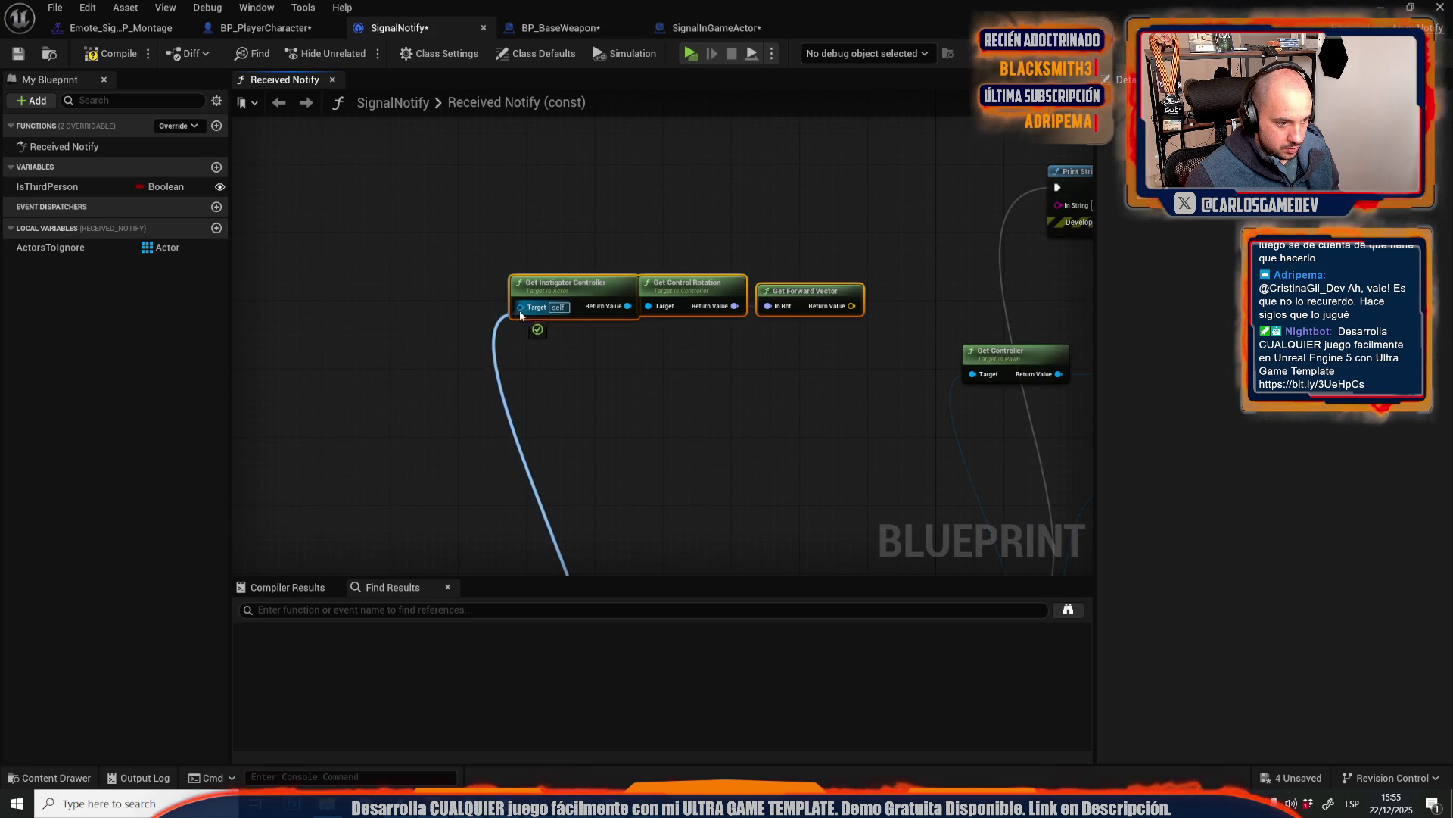
pyautogui.moveTo(672, 179); pyautogui.dragTo(535, 301)
pyautogui.moveTo(481, 378); pyautogui.dragTo(685, 271)
pyautogui.scroll(-4, 430, 286)
pyautogui.scroll(4, 514, 413)
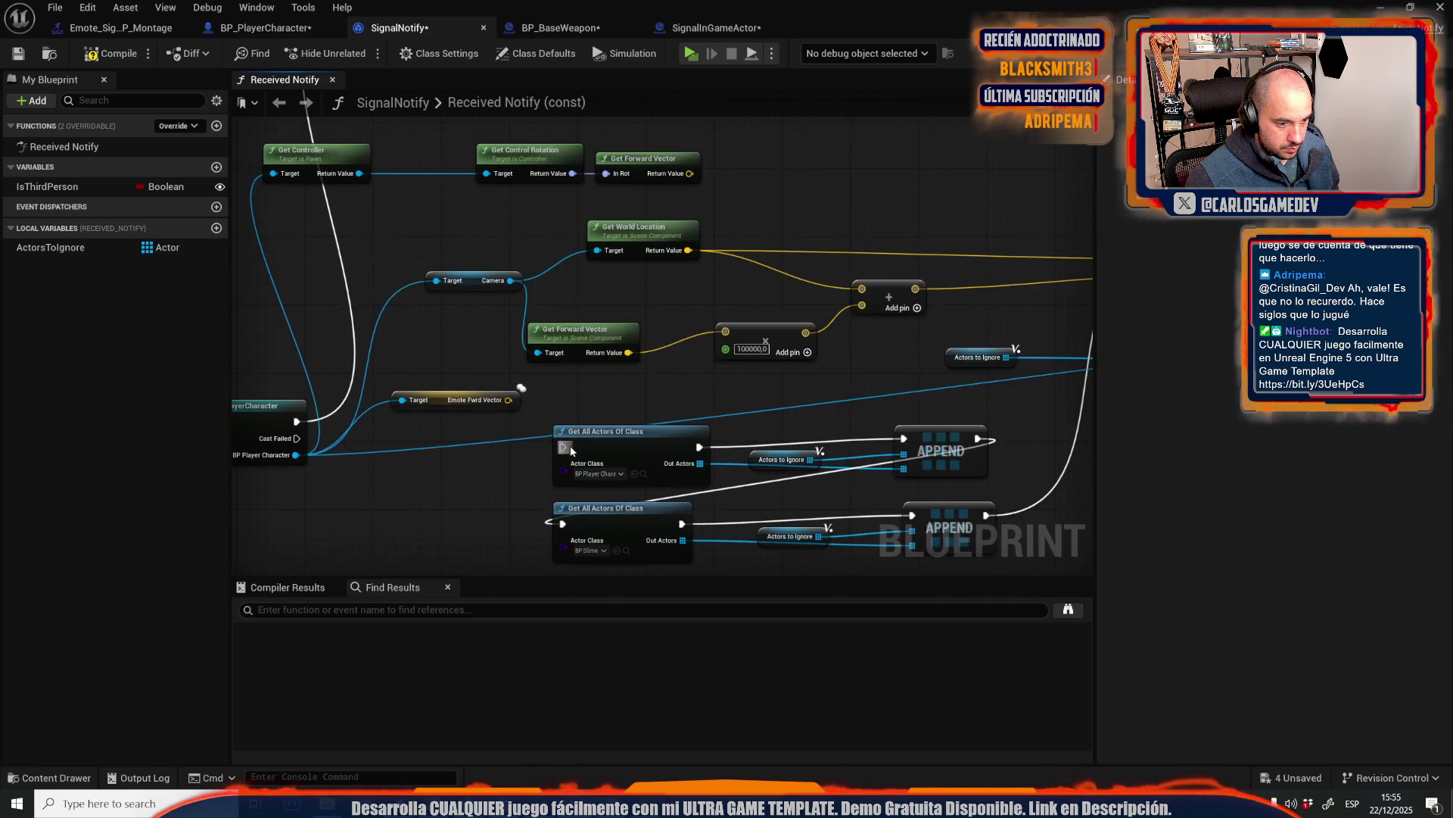
pyautogui.moveTo(413, 255); pyautogui.dragTo(413, 256)
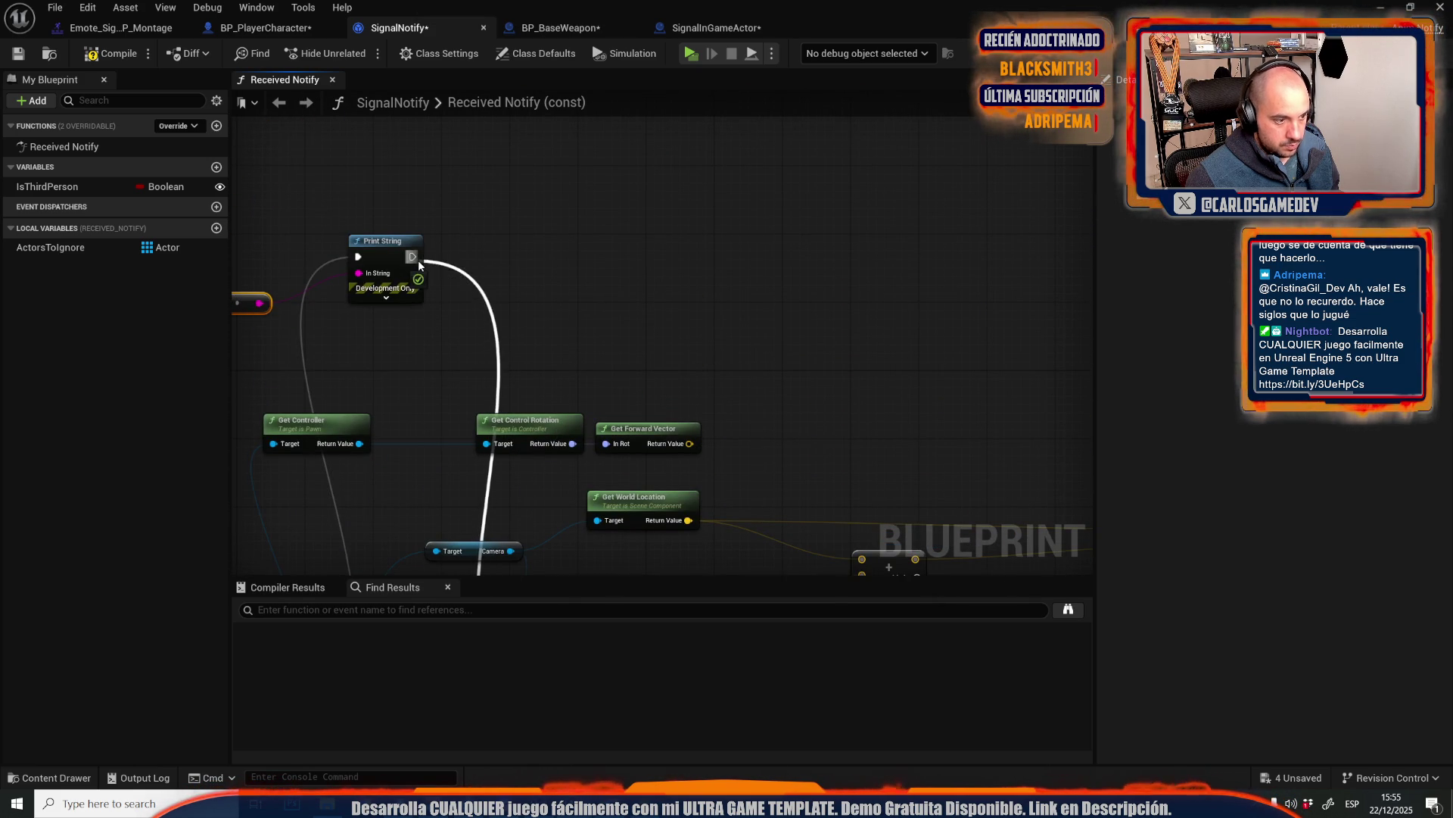
# - Play-test in editor, trigger the pointing emote twice from the G wheel, then stop
pyautogui.click(700, 53)
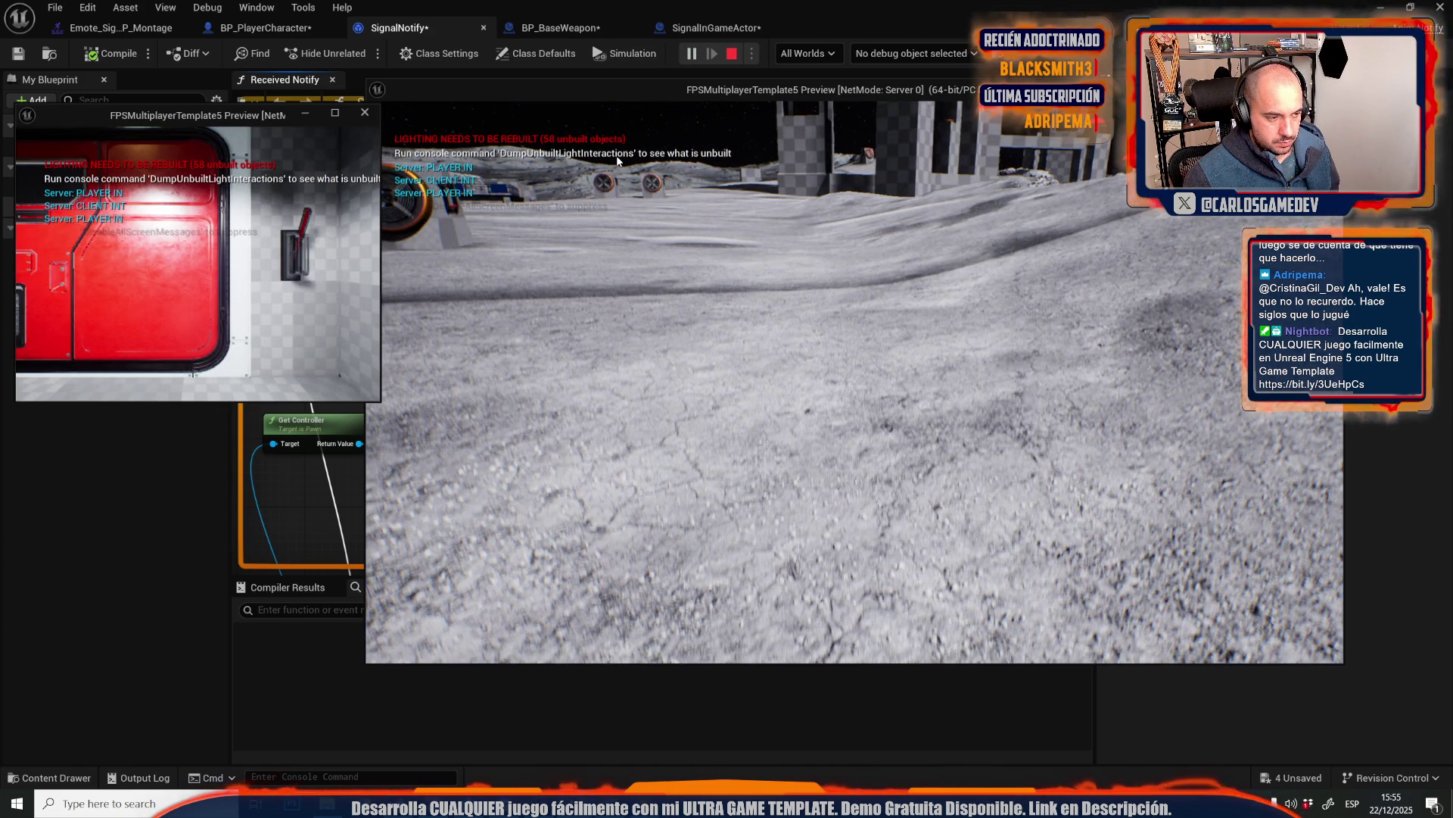
pyautogui.hotkey('alt', 'Tab')
pyautogui.press('g')
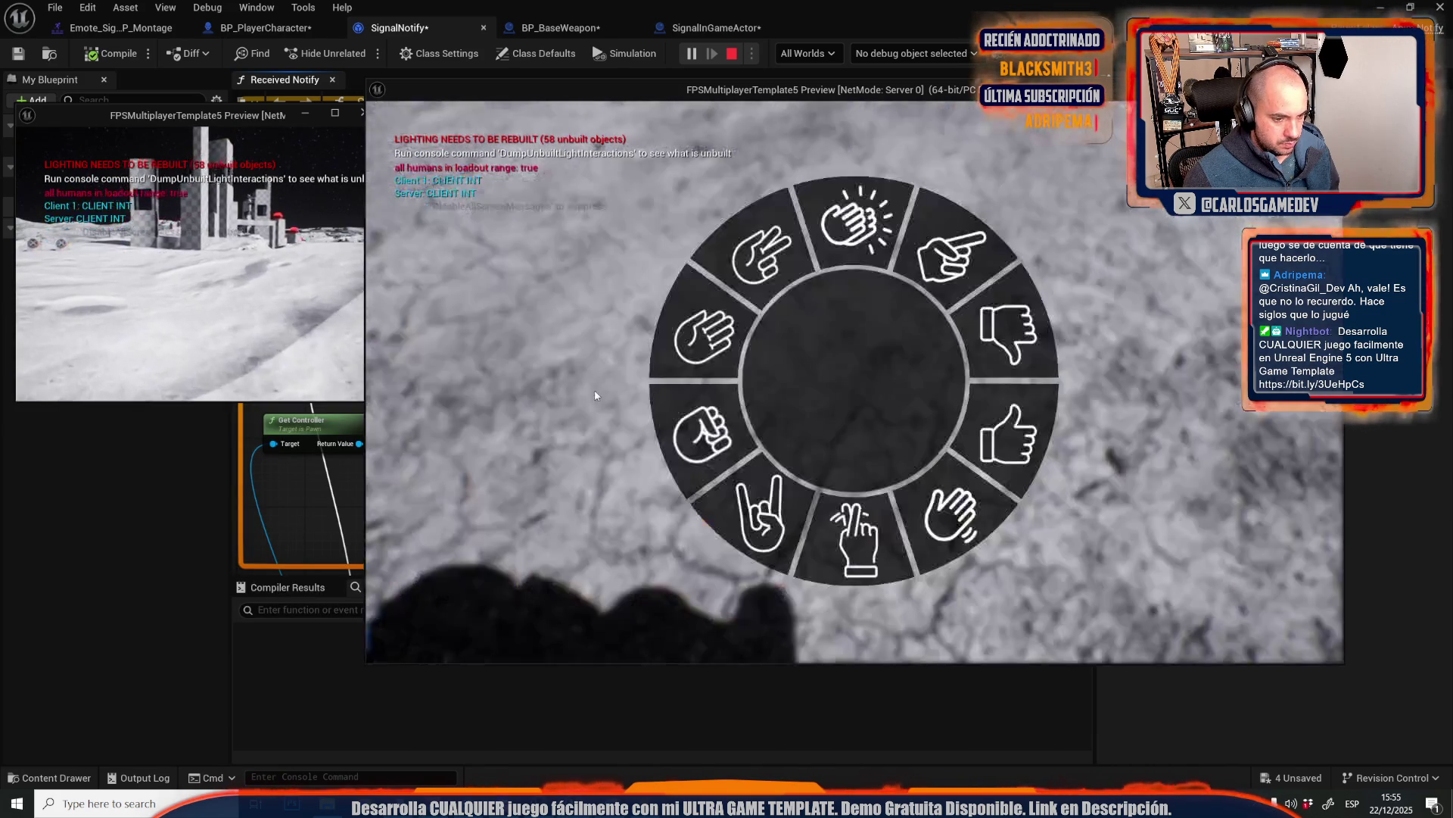
pyautogui.click(950, 256)
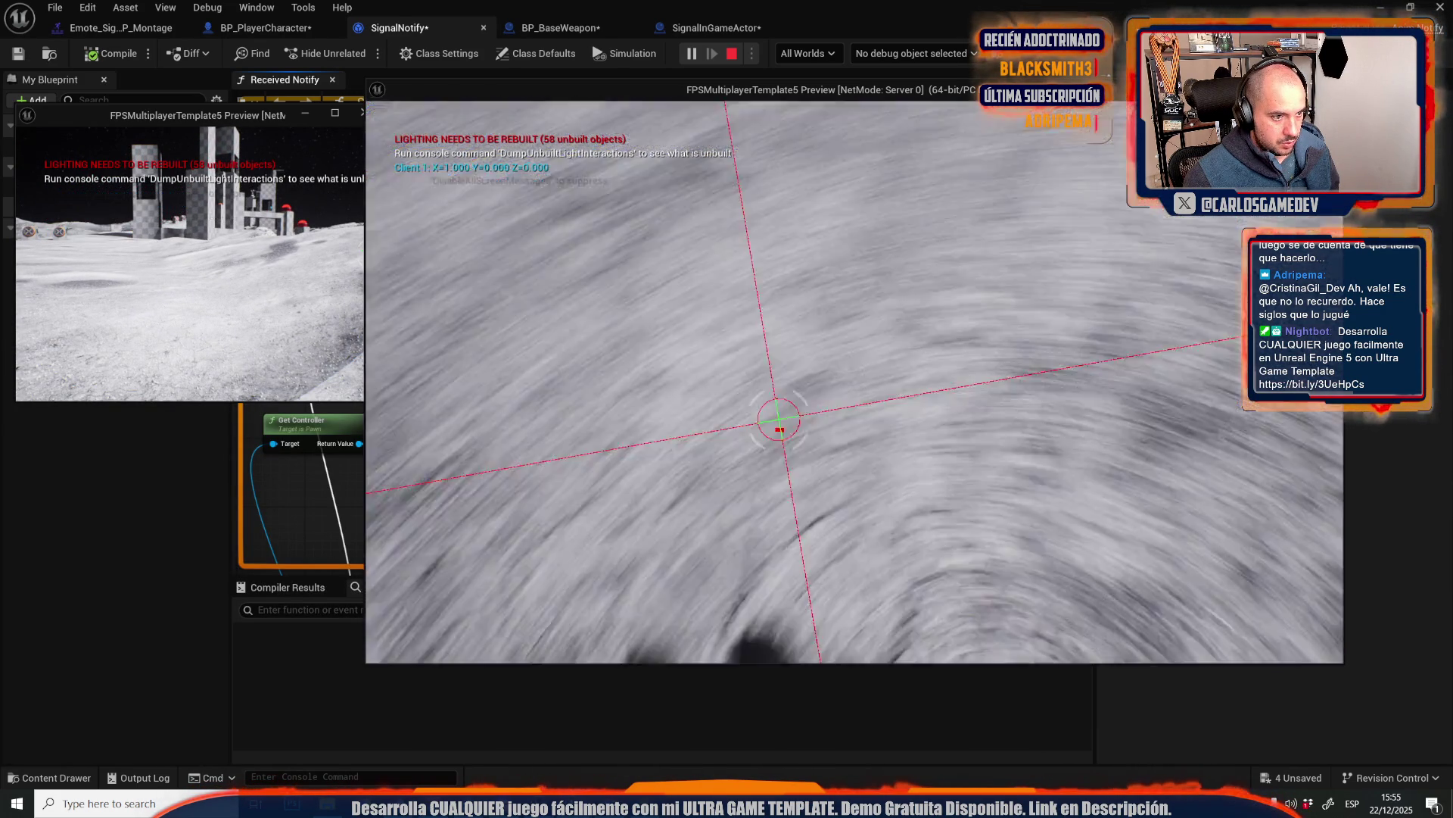
pyautogui.press('g')
pyautogui.click(950, 255)
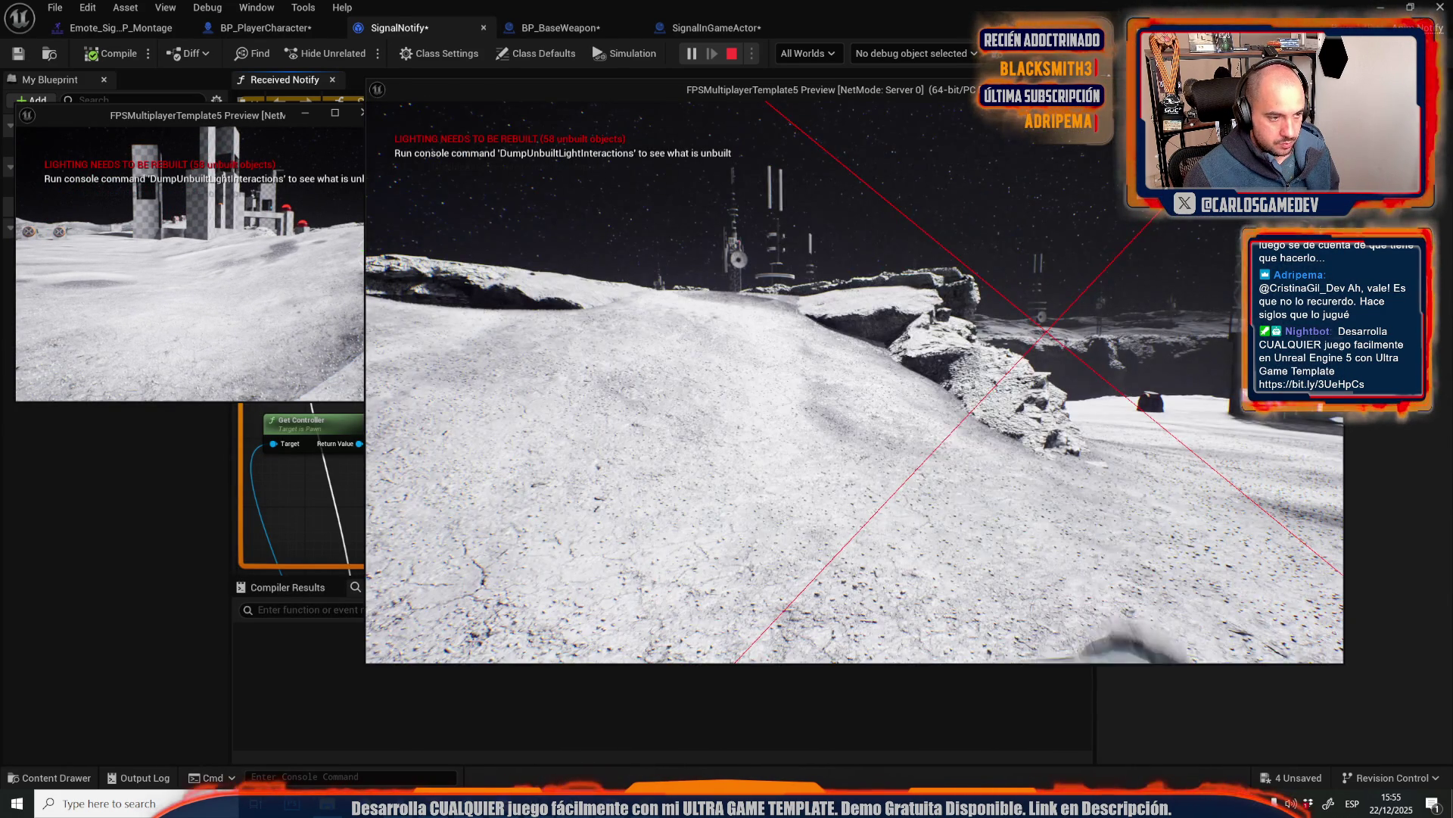
pyautogui.press('Escape')
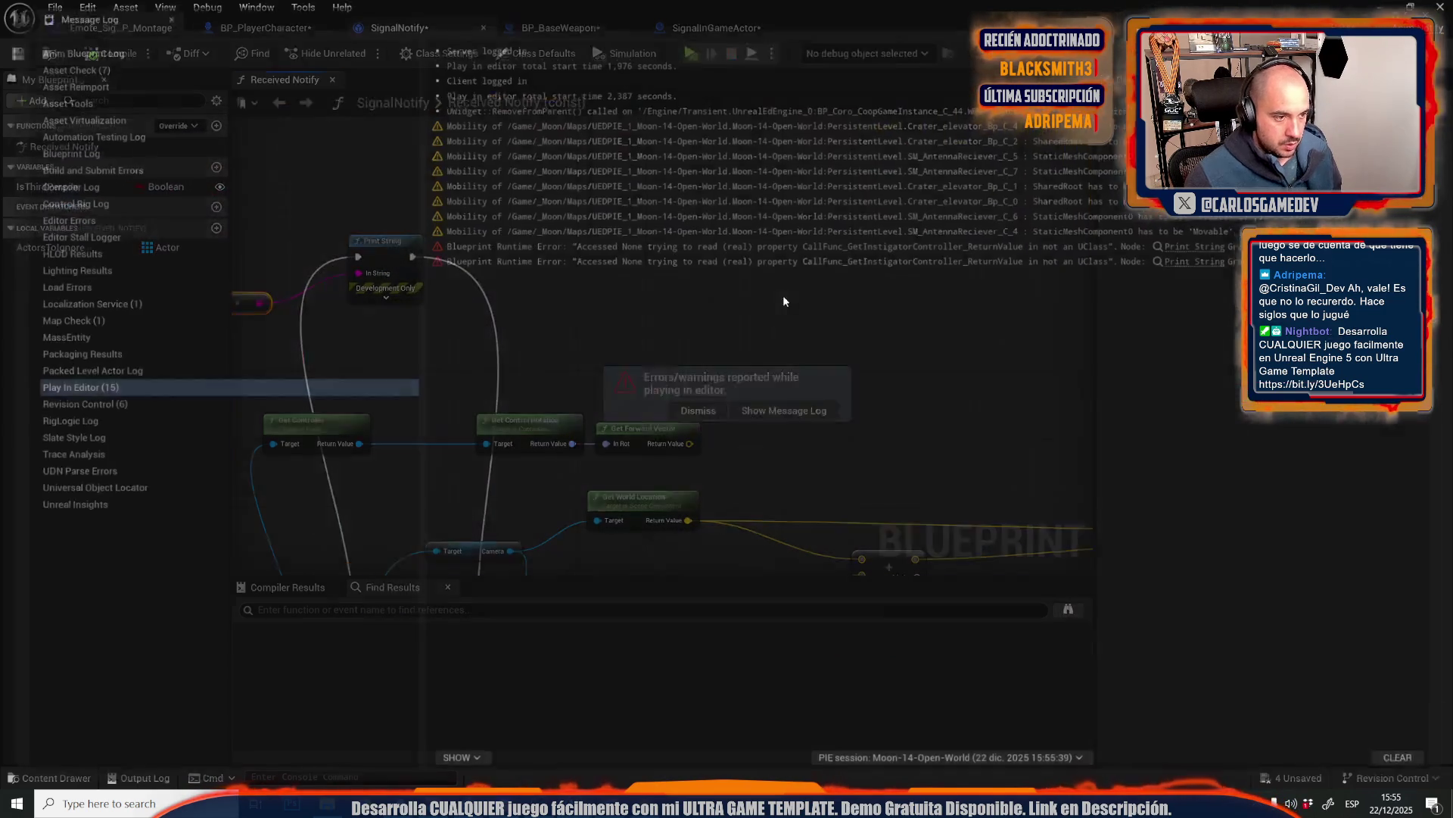
# - Close the Message Log and connect Get Forward Vector's result to Print String's printed value
pyautogui.middleClick(106, 19)
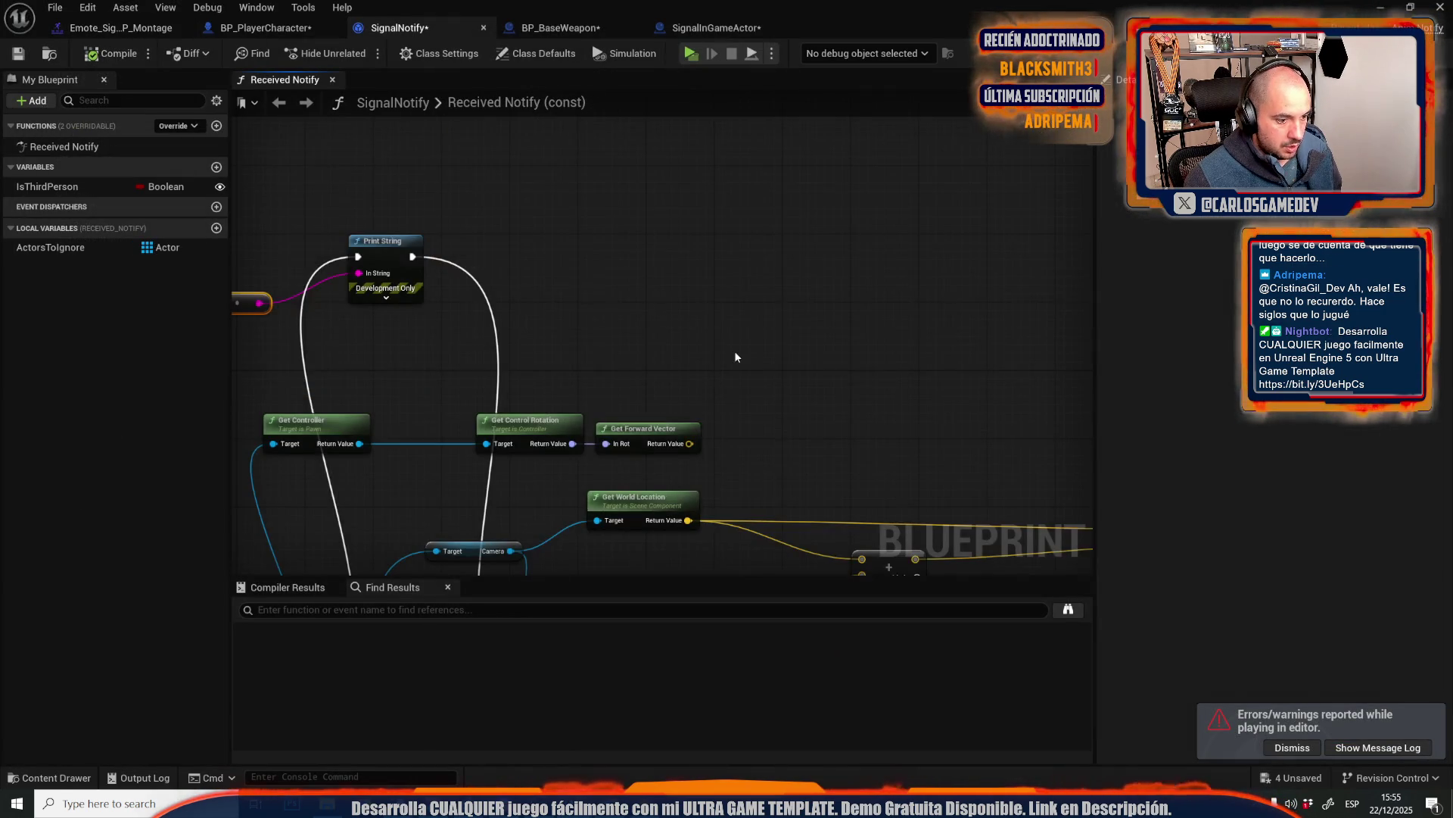
pyautogui.moveTo(735, 269); pyautogui.dragTo(833, 474)
pyautogui.scroll(-2, 723, 383)
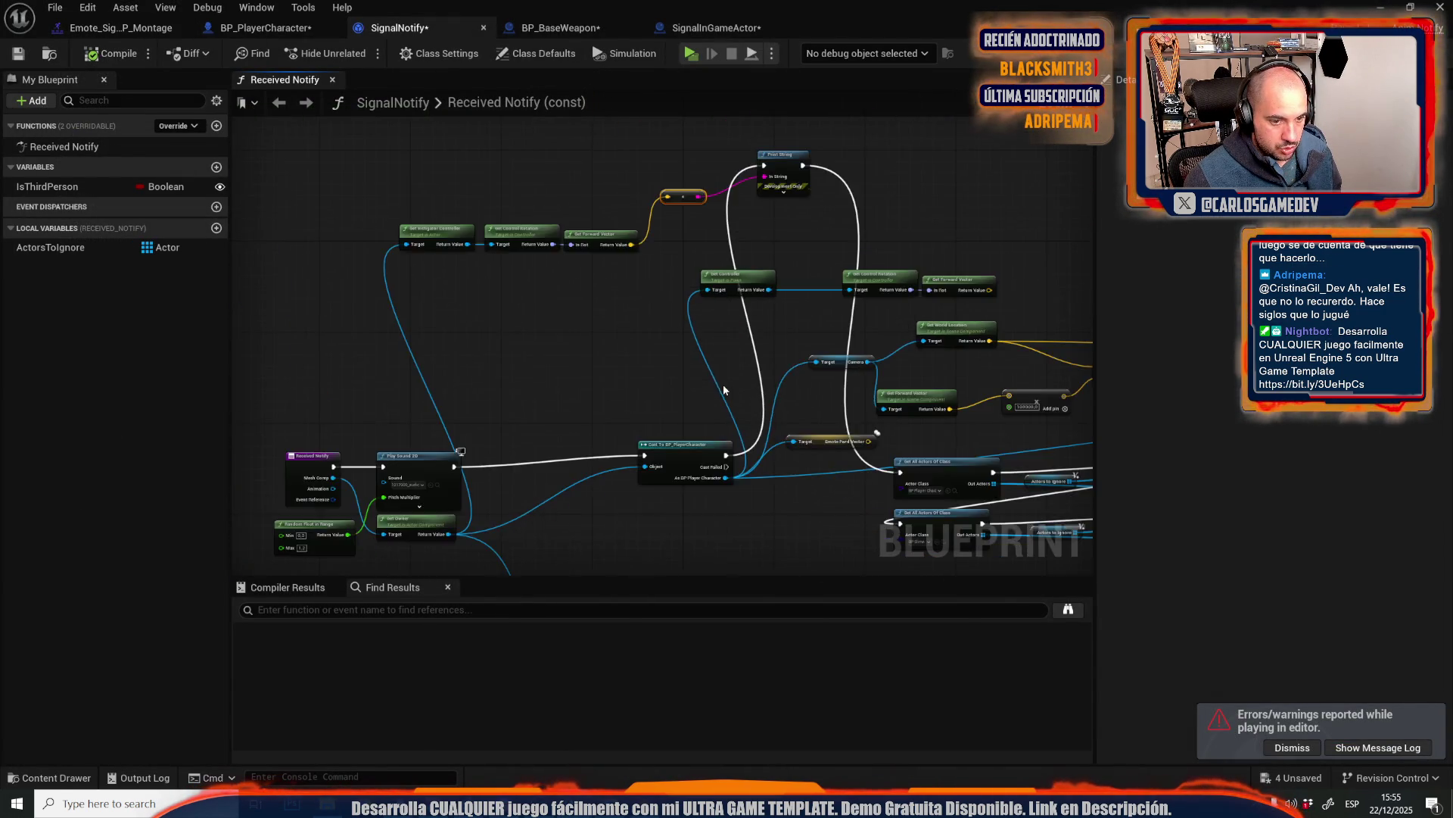
pyautogui.scroll(2, 715, 306)
pyautogui.moveTo(715, 306)
pyautogui.mouseDown()
pyautogui.moveTo(280, 174)
pyautogui.moveTo(497, 425)
pyautogui.moveTo(414, 335)
pyautogui.mouseUp()
pyautogui.moveTo(539, 363); pyautogui.dragTo(683, 411)
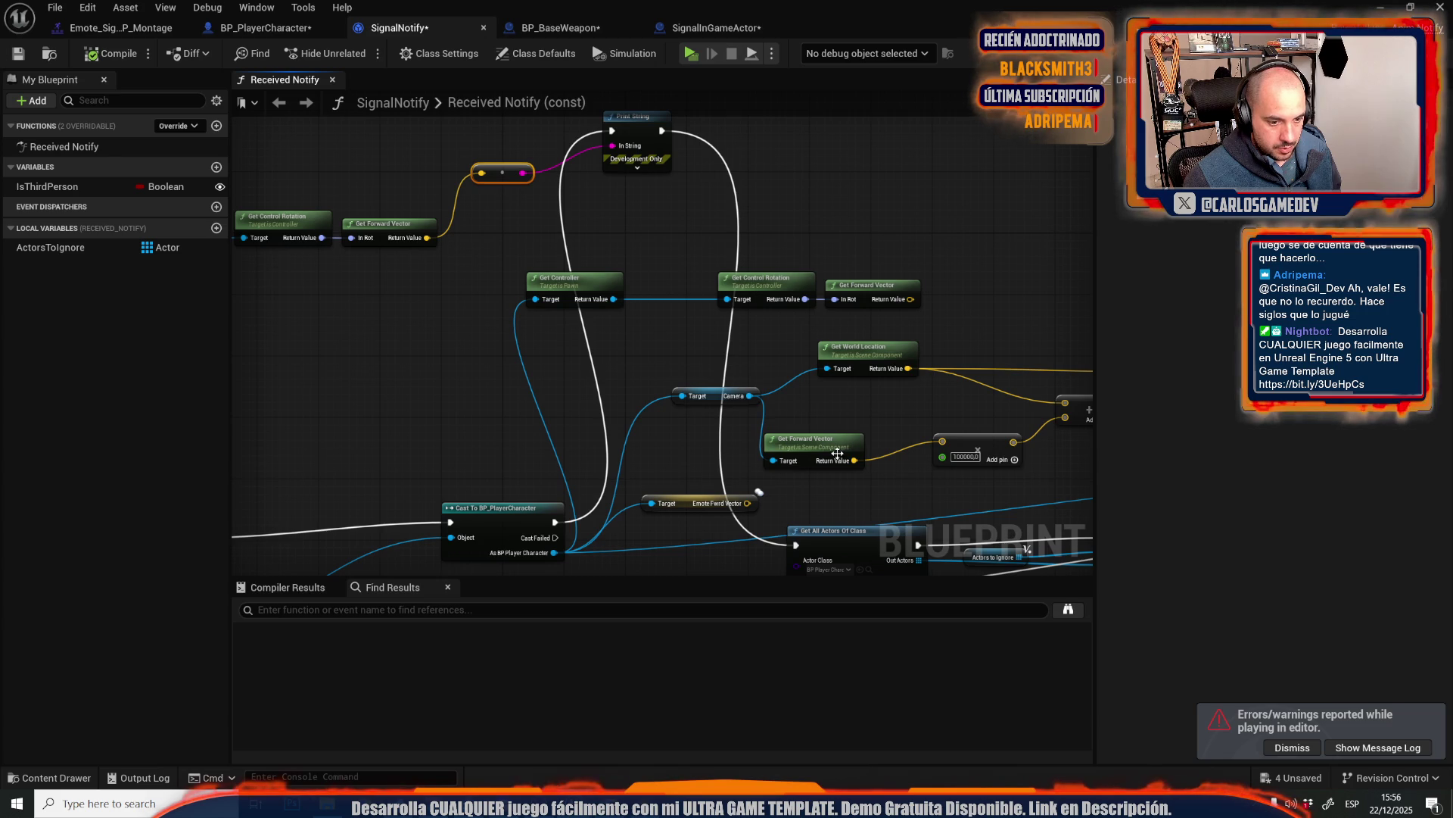
pyautogui.moveTo(841, 468); pyautogui.dragTo(481, 173)
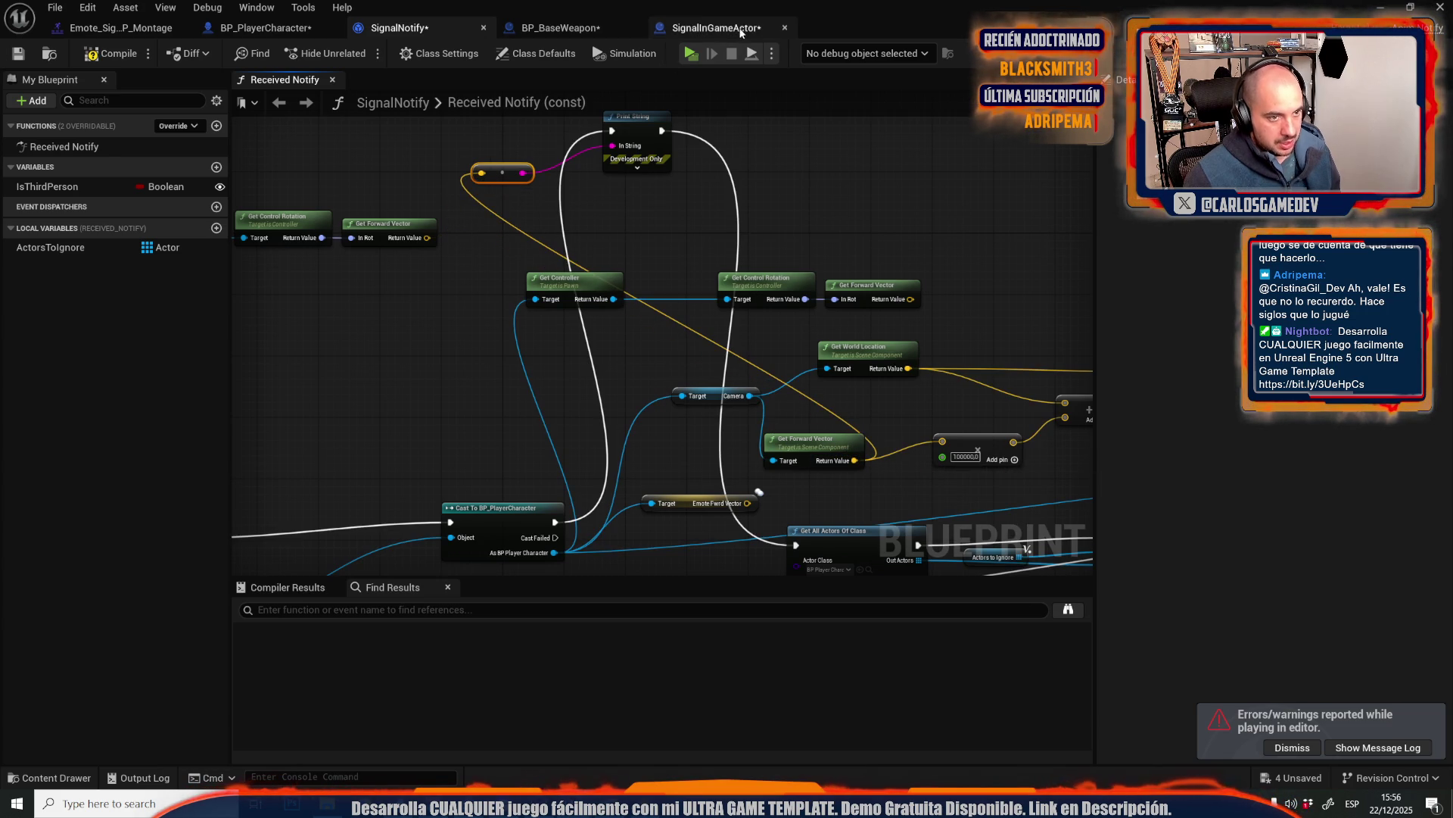
# - Play-test, jump, play the Señalar, Pulgar Abajo and Señalar emotes, then stop with Esc
pyautogui.click(698, 61)
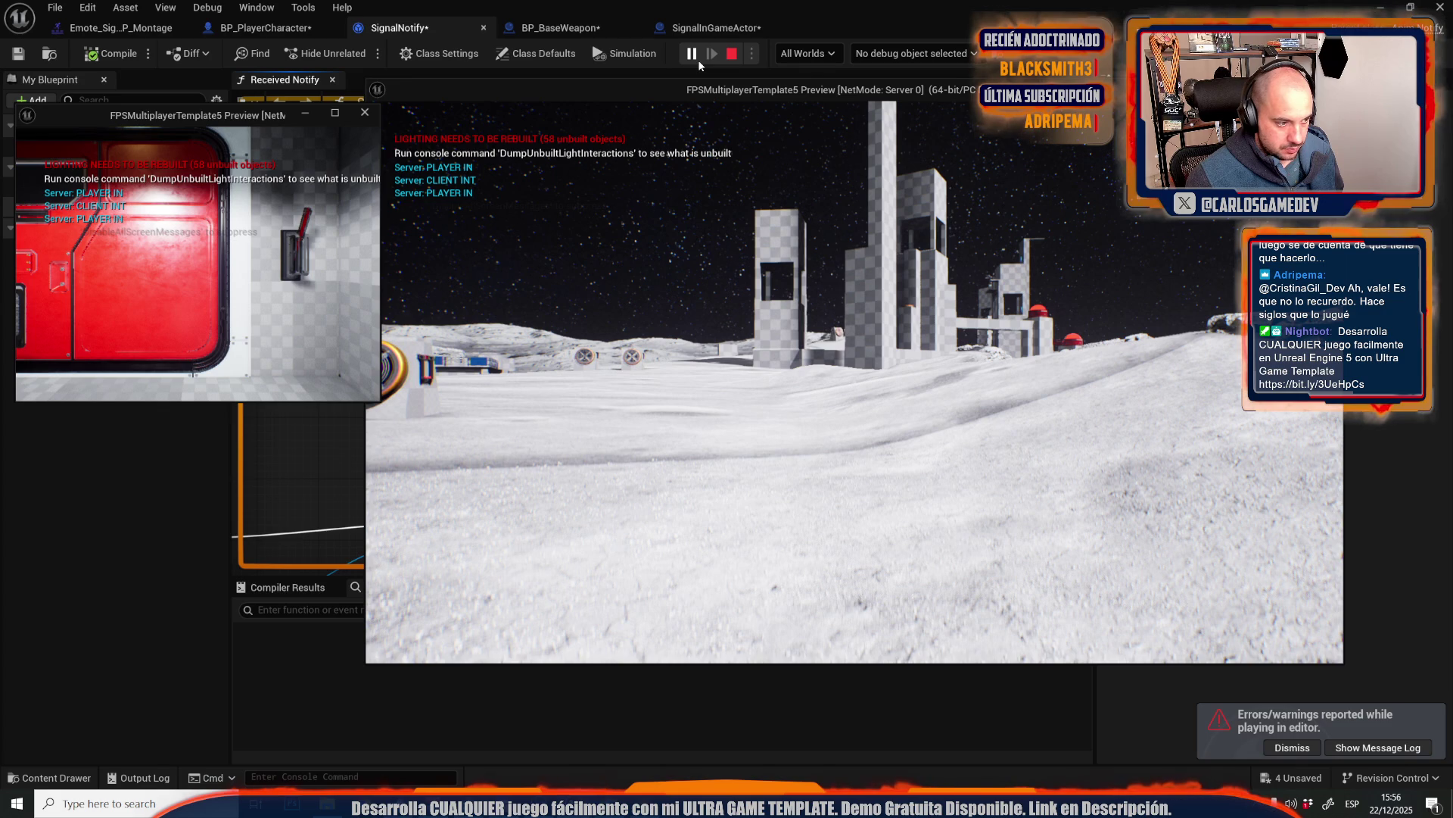
pyautogui.press('space')
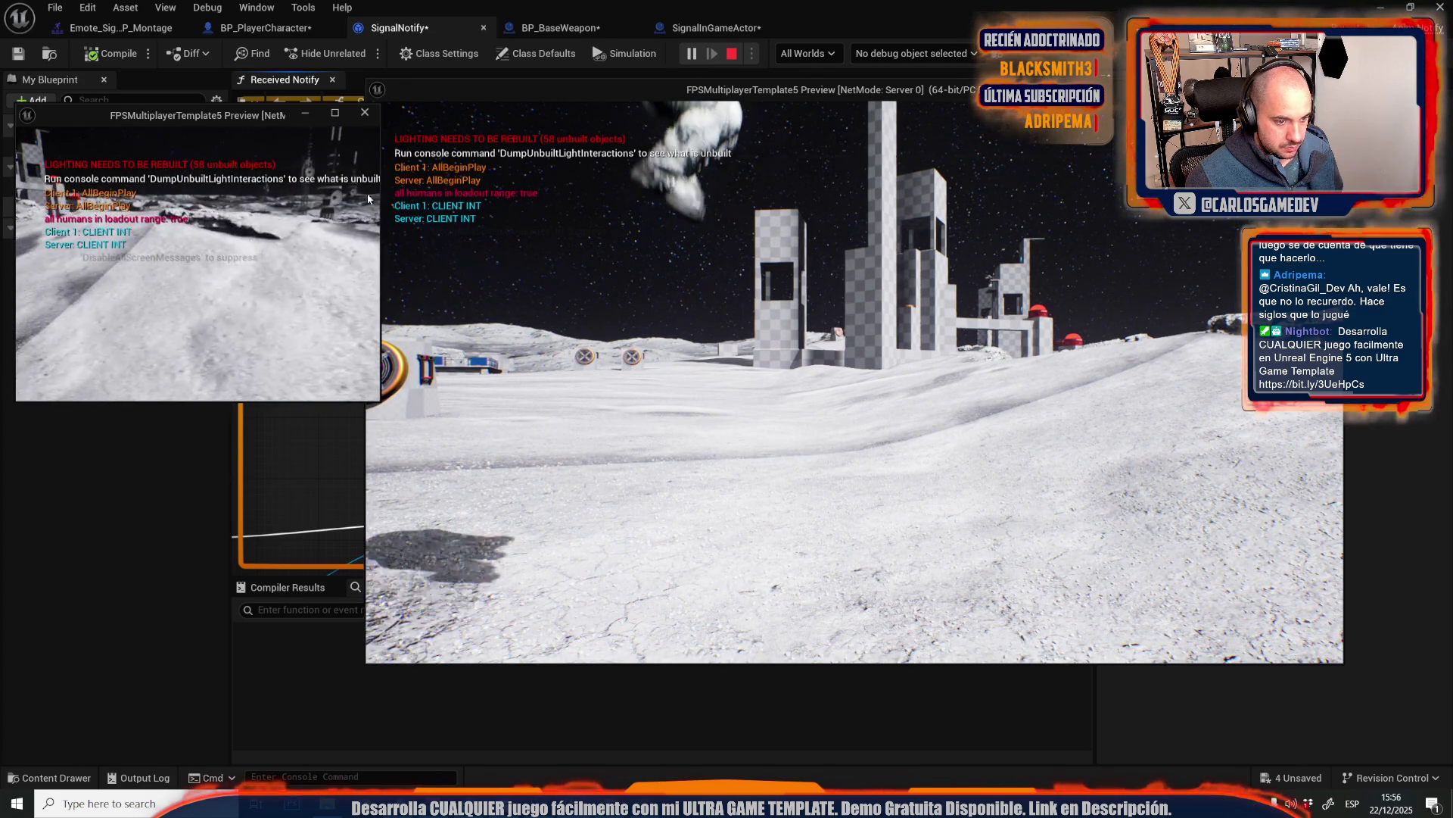
pyautogui.press('Tab')
pyautogui.click(880, 258)
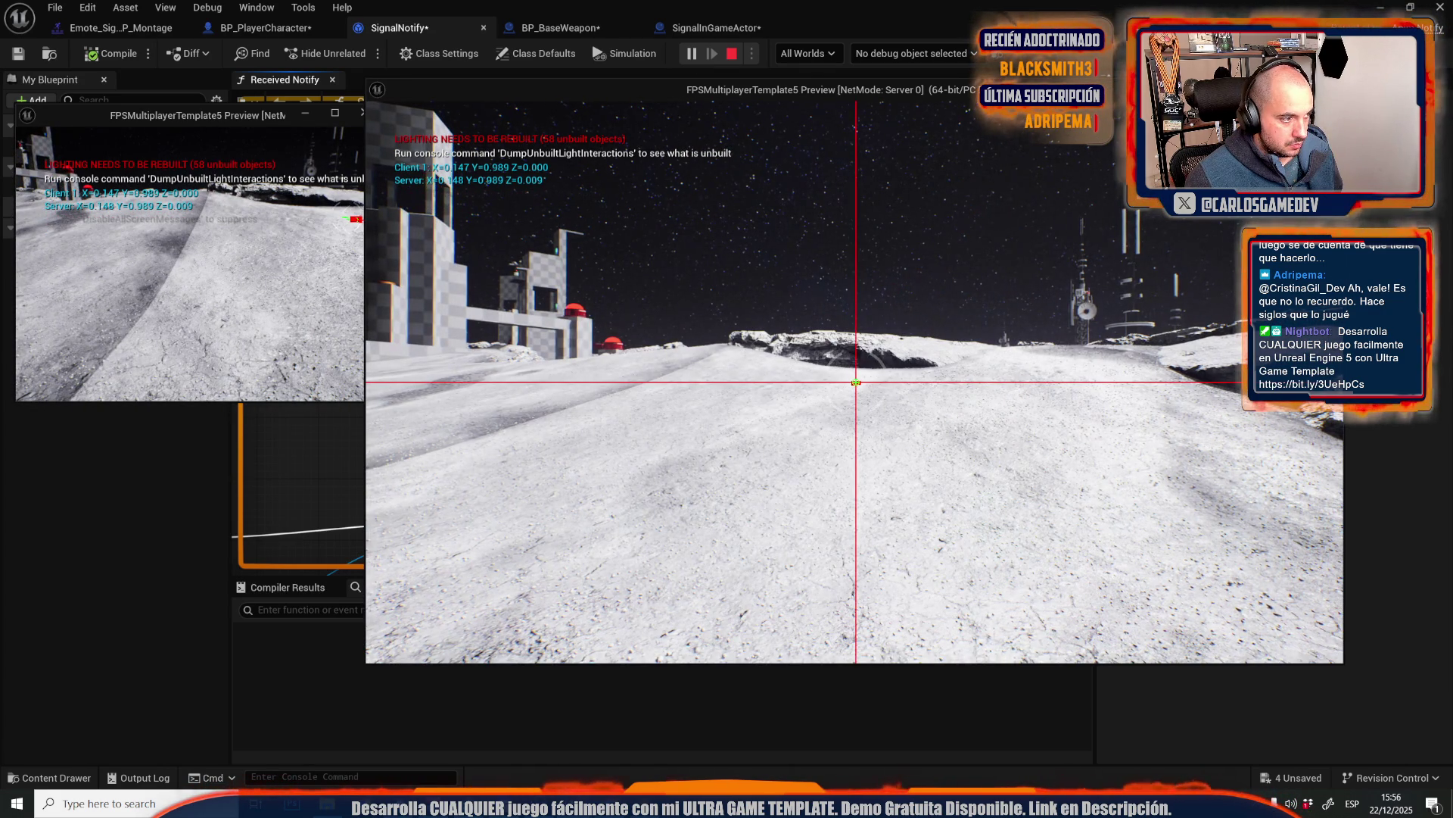
pyautogui.press('Tab')
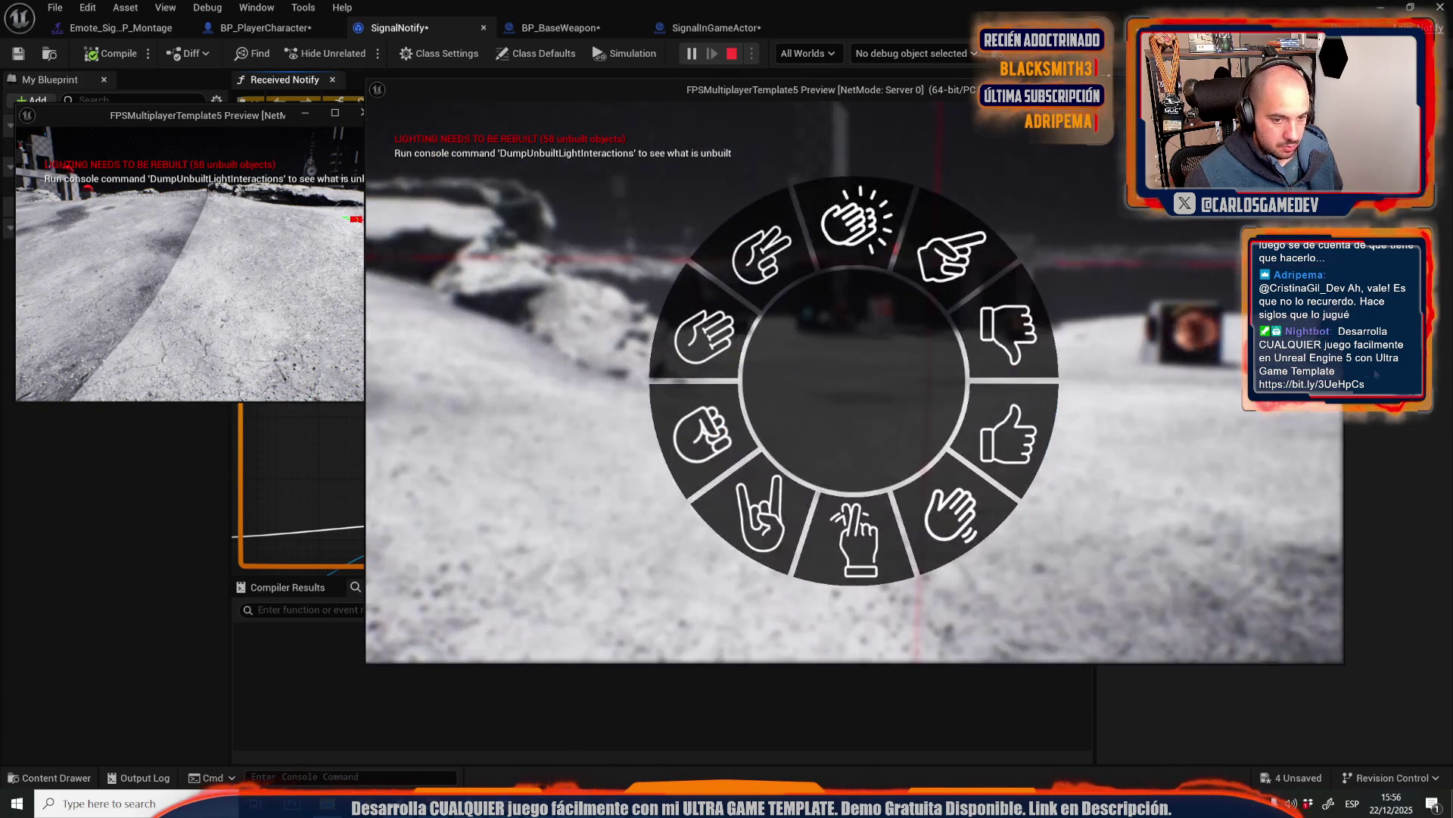
pyautogui.click(956, 307)
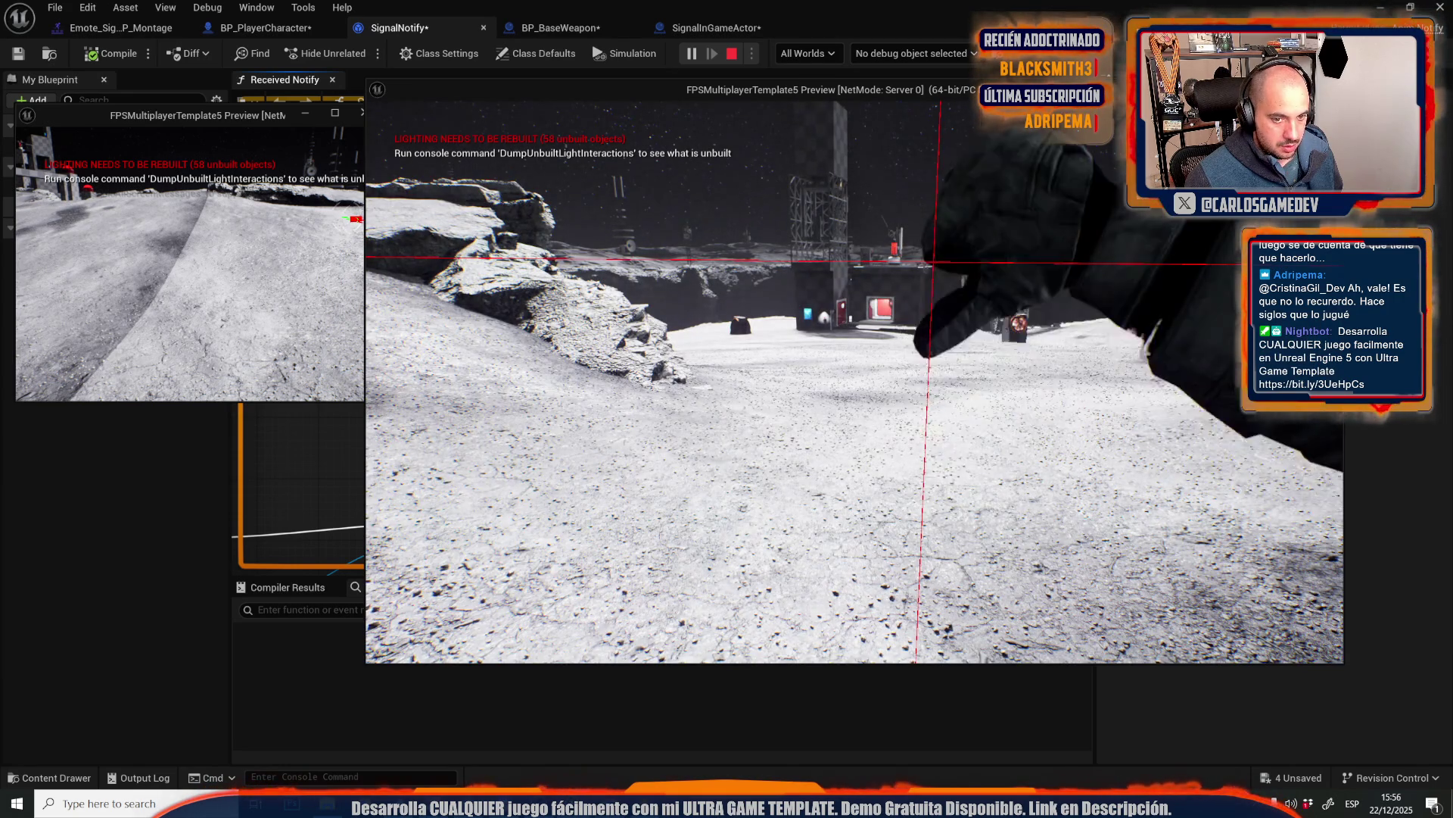
pyautogui.press('Tab')
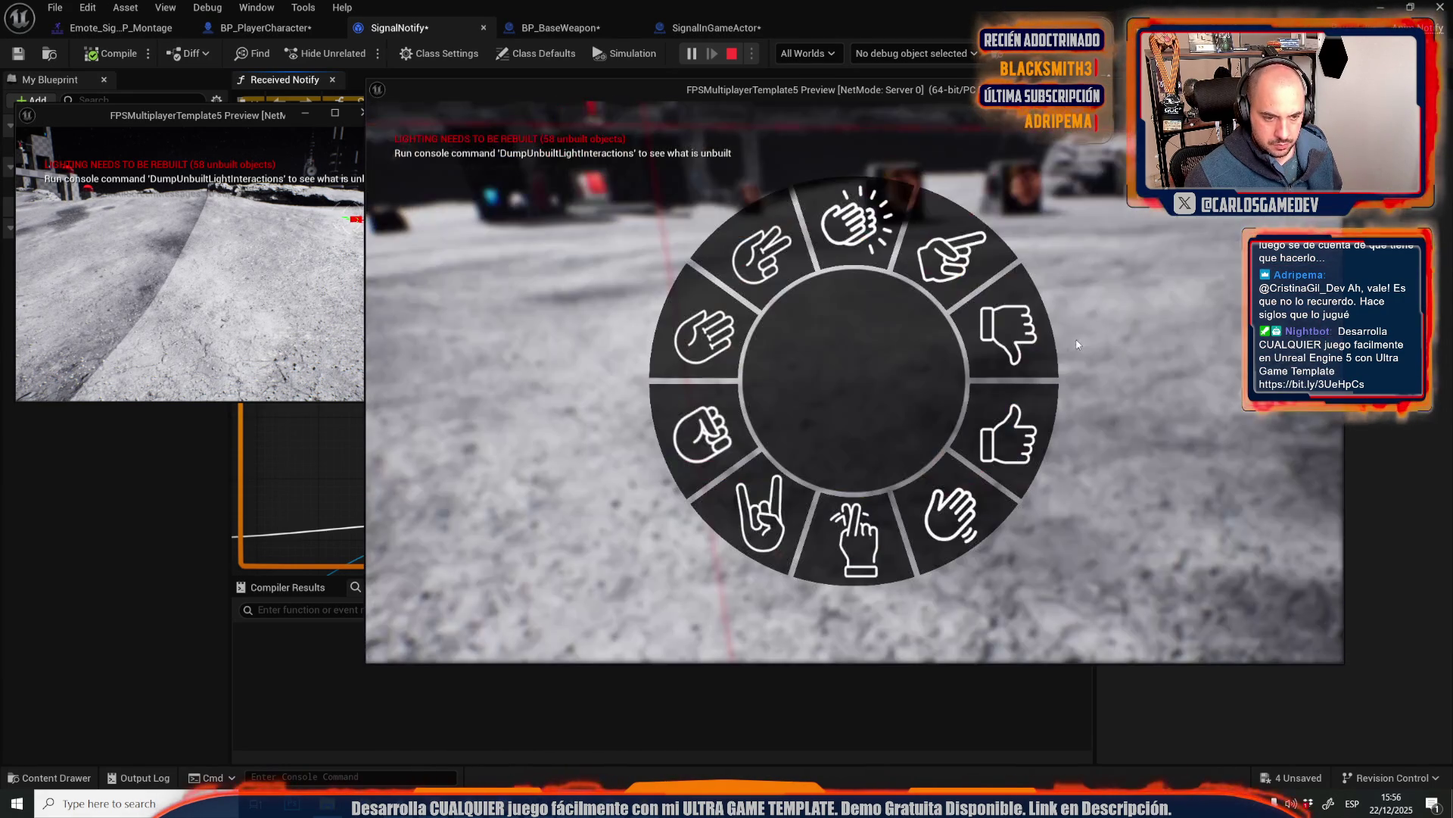
pyautogui.click(955, 255)
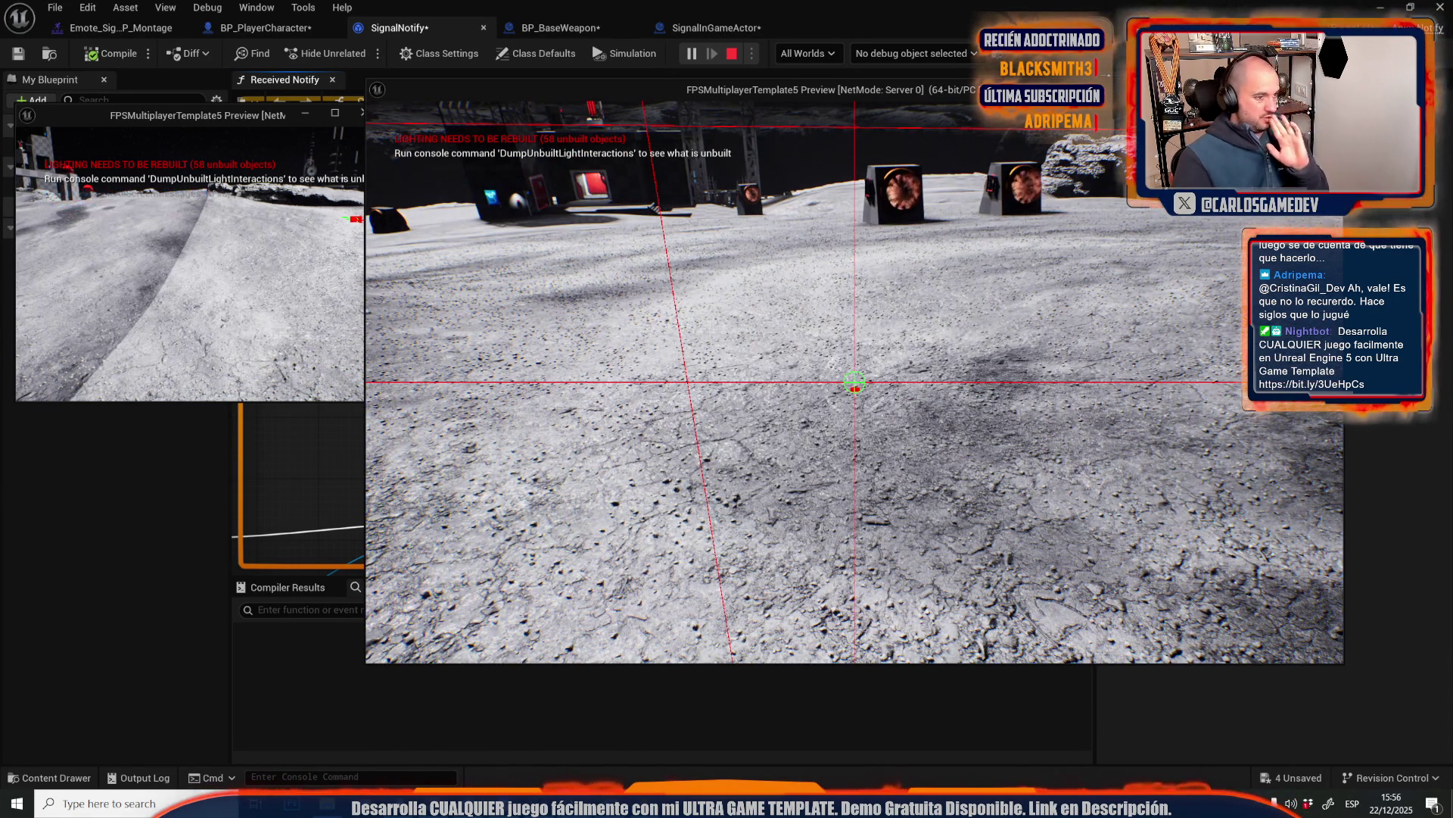
pyautogui.press('Escape')
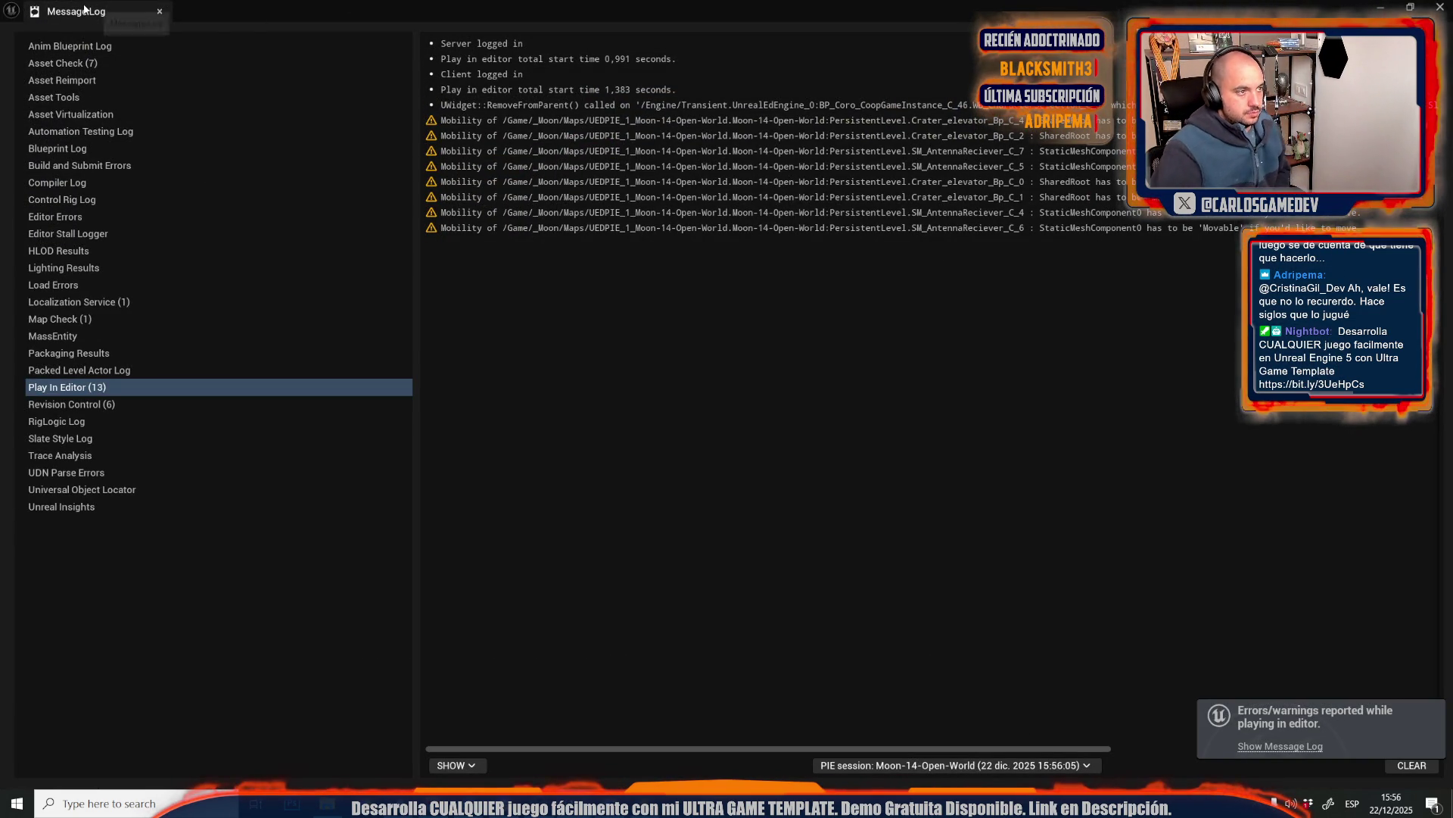
# - Close the Play In Editor log and zoom back onto the Received Notify forward-vector chain
pyautogui.click(159, 12)
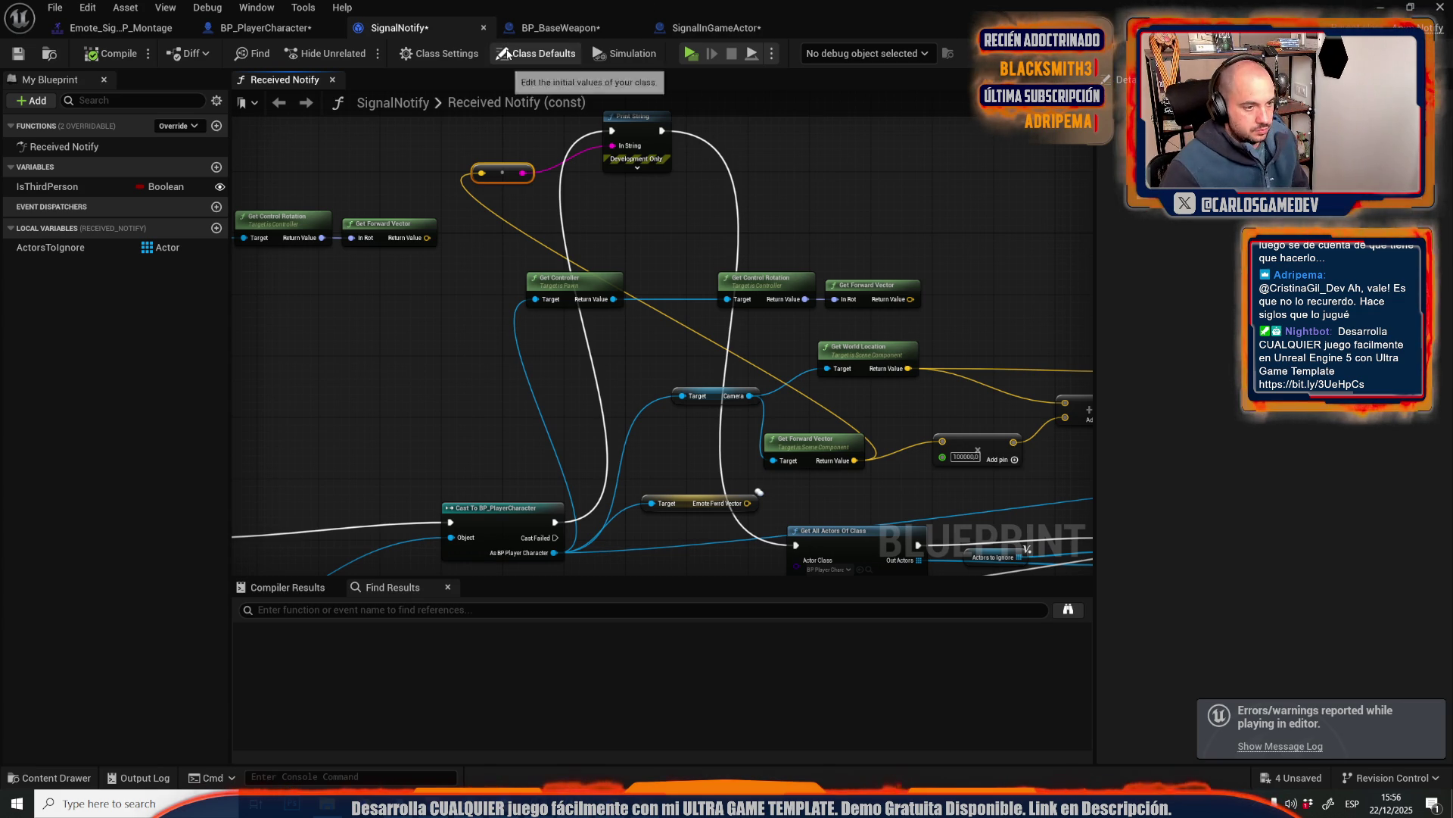
pyautogui.scroll(-5, 587, 464)
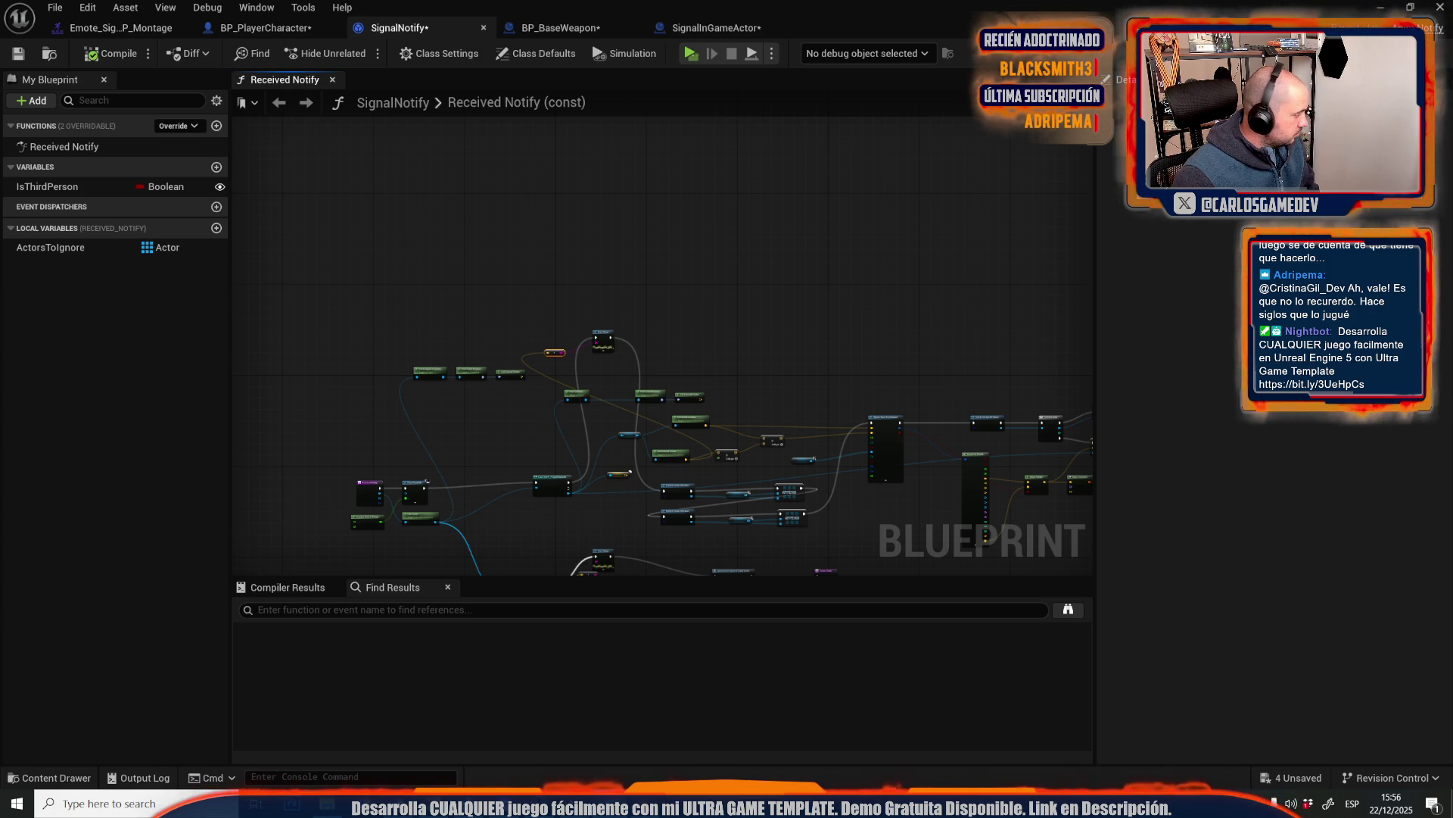
pyautogui.scroll(5, 696, 296)
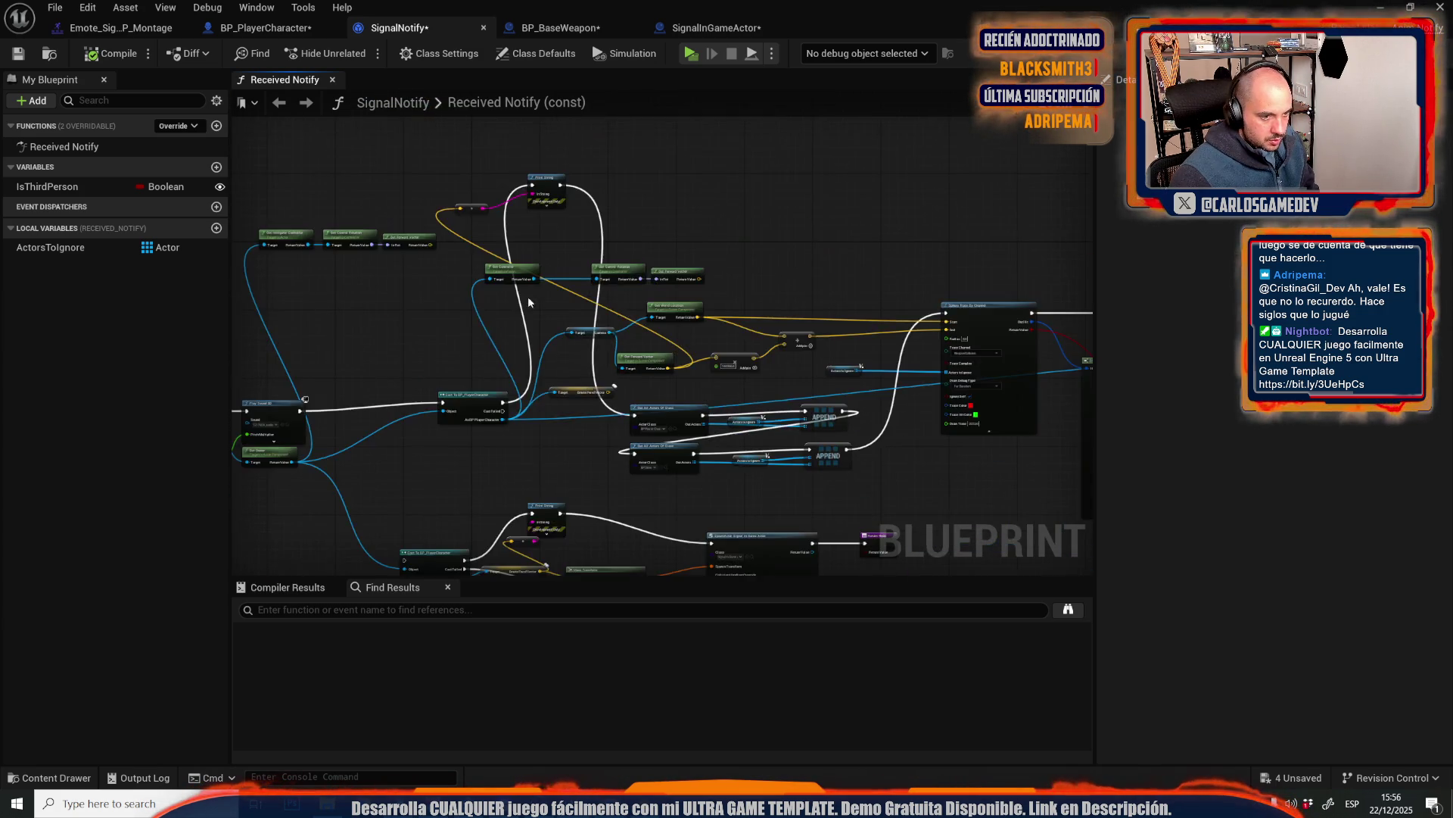
# - Pan the graph and move the Get Controller rotation chain up and right
pyautogui.moveTo(515, 300); pyautogui.dragTo(694, 280)
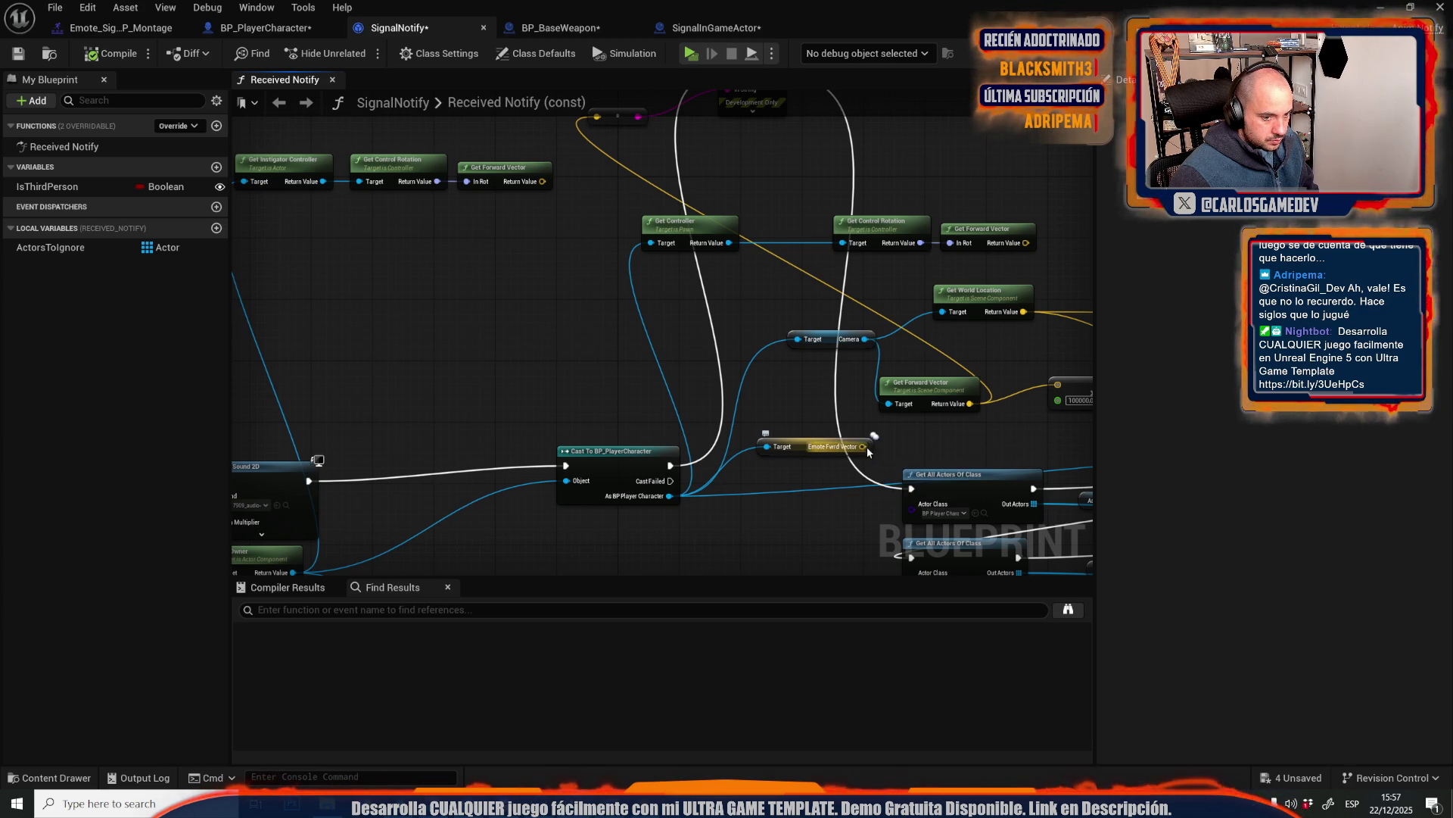
pyautogui.moveTo(862, 445)
pyautogui.mouseDown()
pyautogui.moveTo(613, 360)
pyautogui.moveTo(542, 237)
pyautogui.moveTo(606, 279)
pyautogui.moveTo(470, 415)
pyautogui.mouseUp()
pyautogui.moveTo(670, 288); pyautogui.dragTo(467, 373)
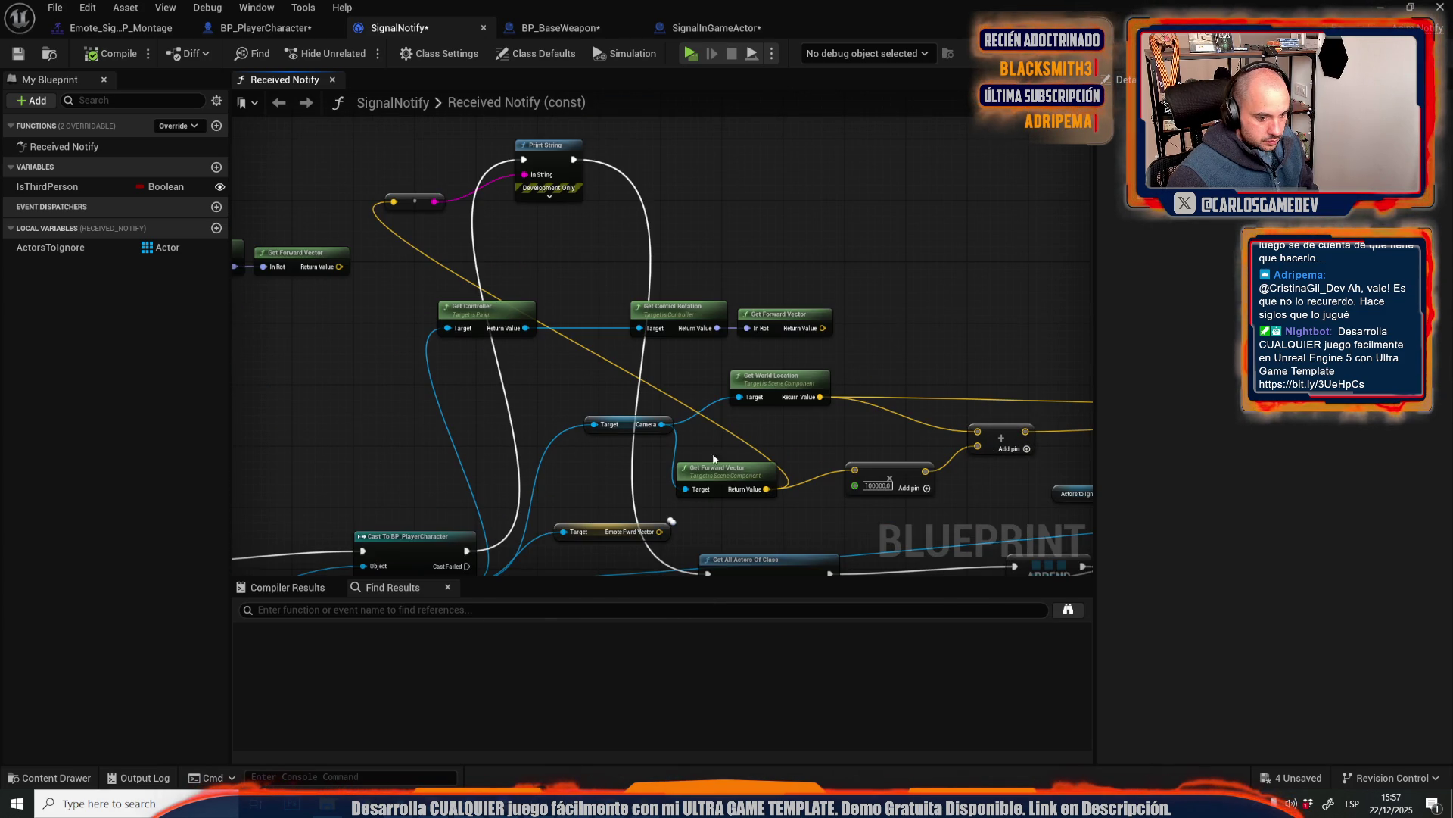
pyautogui.moveTo(859, 259)
pyautogui.mouseDown()
pyautogui.moveTo(584, 324)
pyautogui.moveTo(436, 338)
pyautogui.mouseUp()
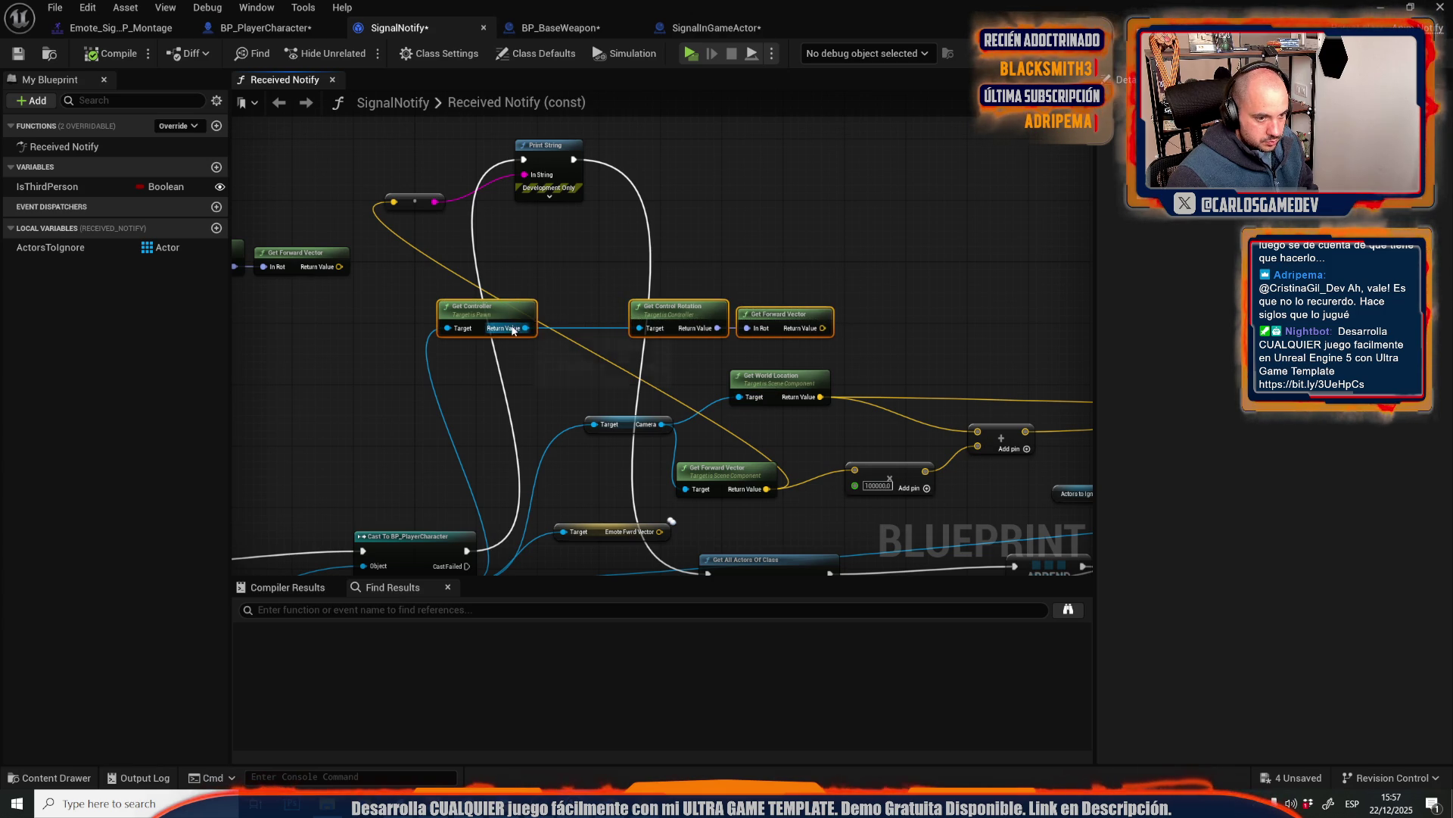
pyautogui.click(745, 245)
pyautogui.moveTo(859, 215)
pyautogui.mouseDown()
pyautogui.moveTo(584, 324)
pyautogui.moveTo(436, 339)
pyautogui.moveTo(723, 191)
pyautogui.mouseUp()
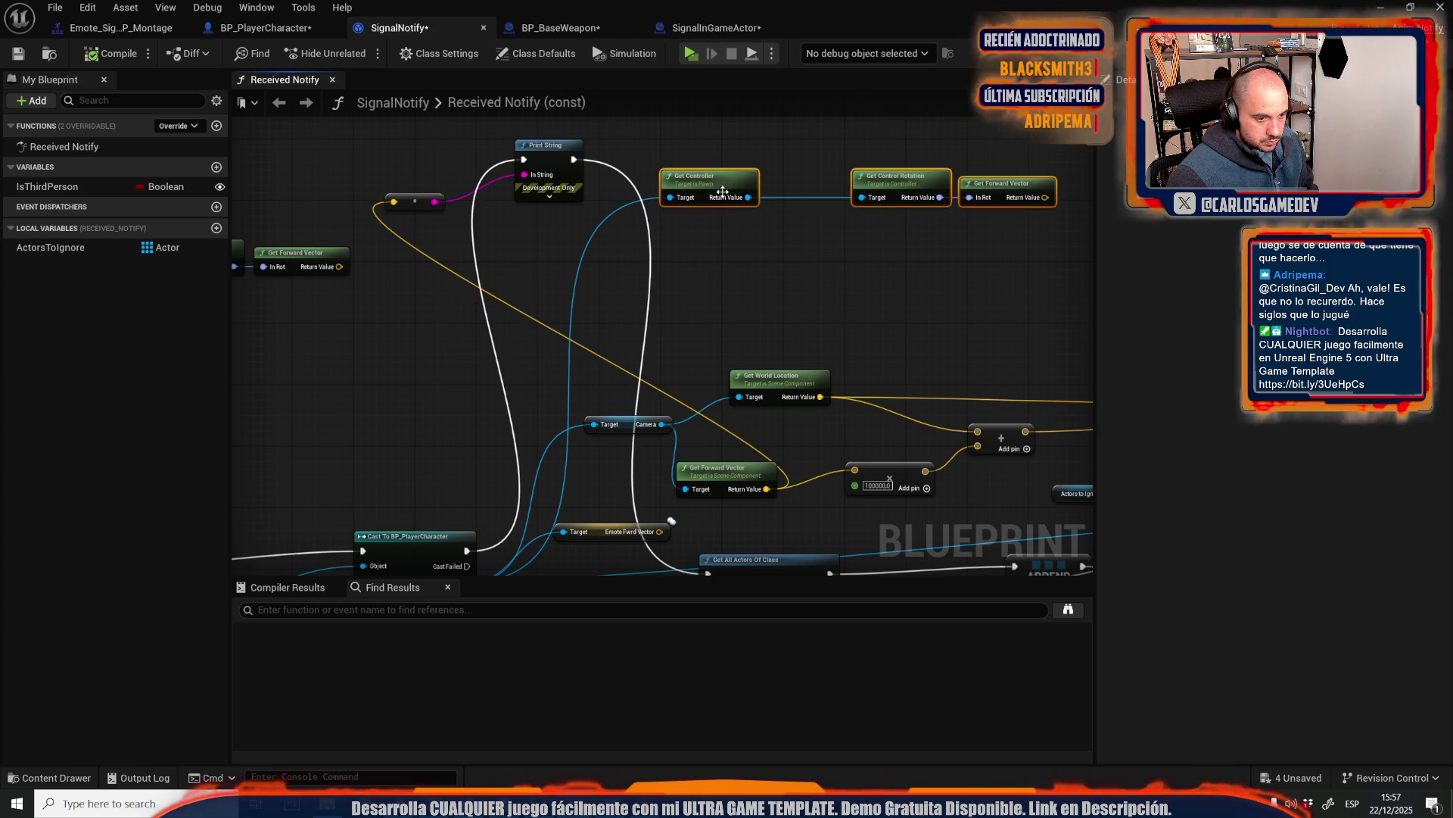
# - Add an Equal (Vector) node from Emote Fwrd Vector with tolerance 0,05
pyautogui.moveTo(660, 531)
pyautogui.mouseDown()
pyautogui.moveTo(455, 421)
pyautogui.moveTo(451, 398)
pyautogui.mouseUp()
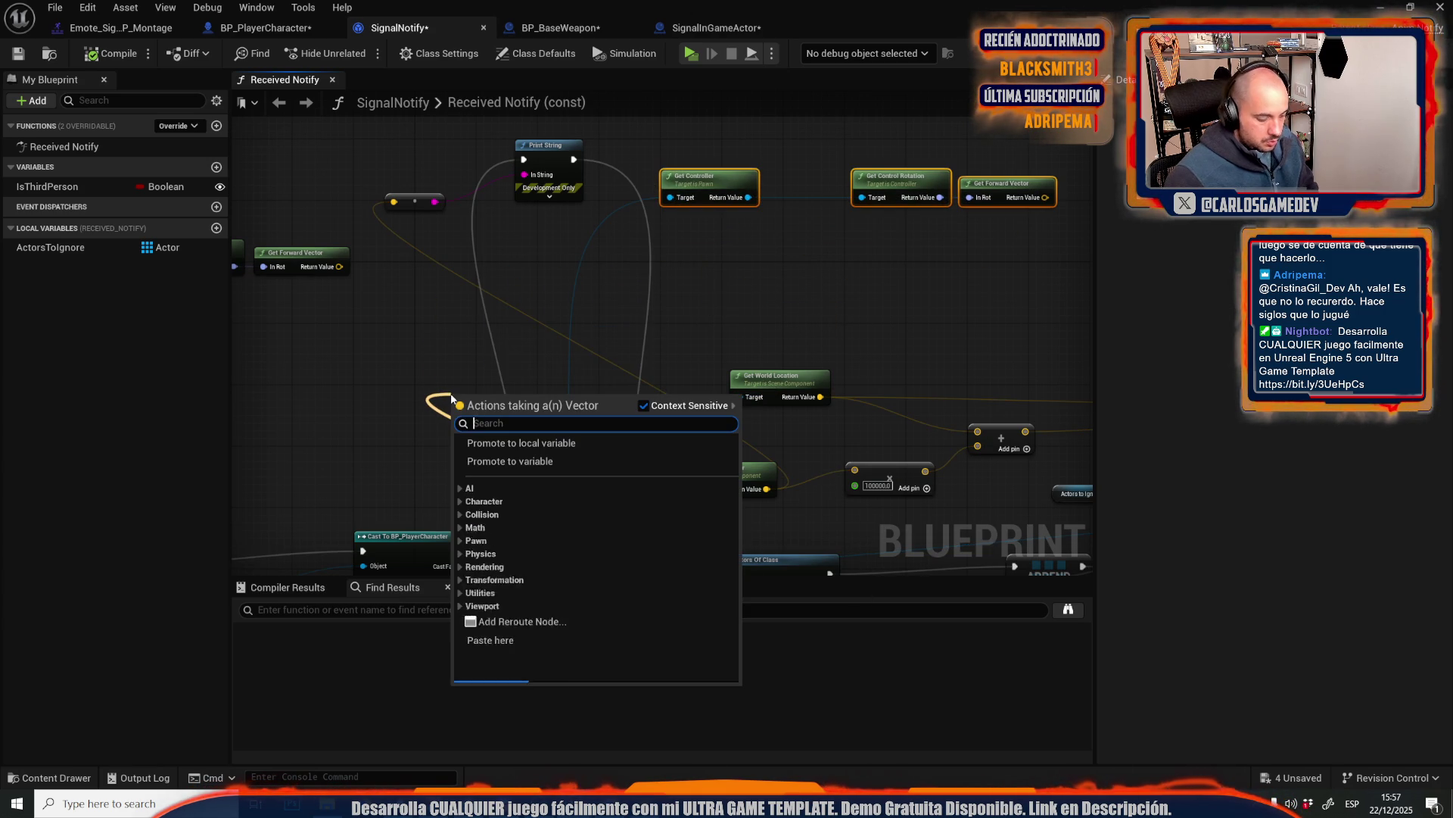
pyautogui.write('=')
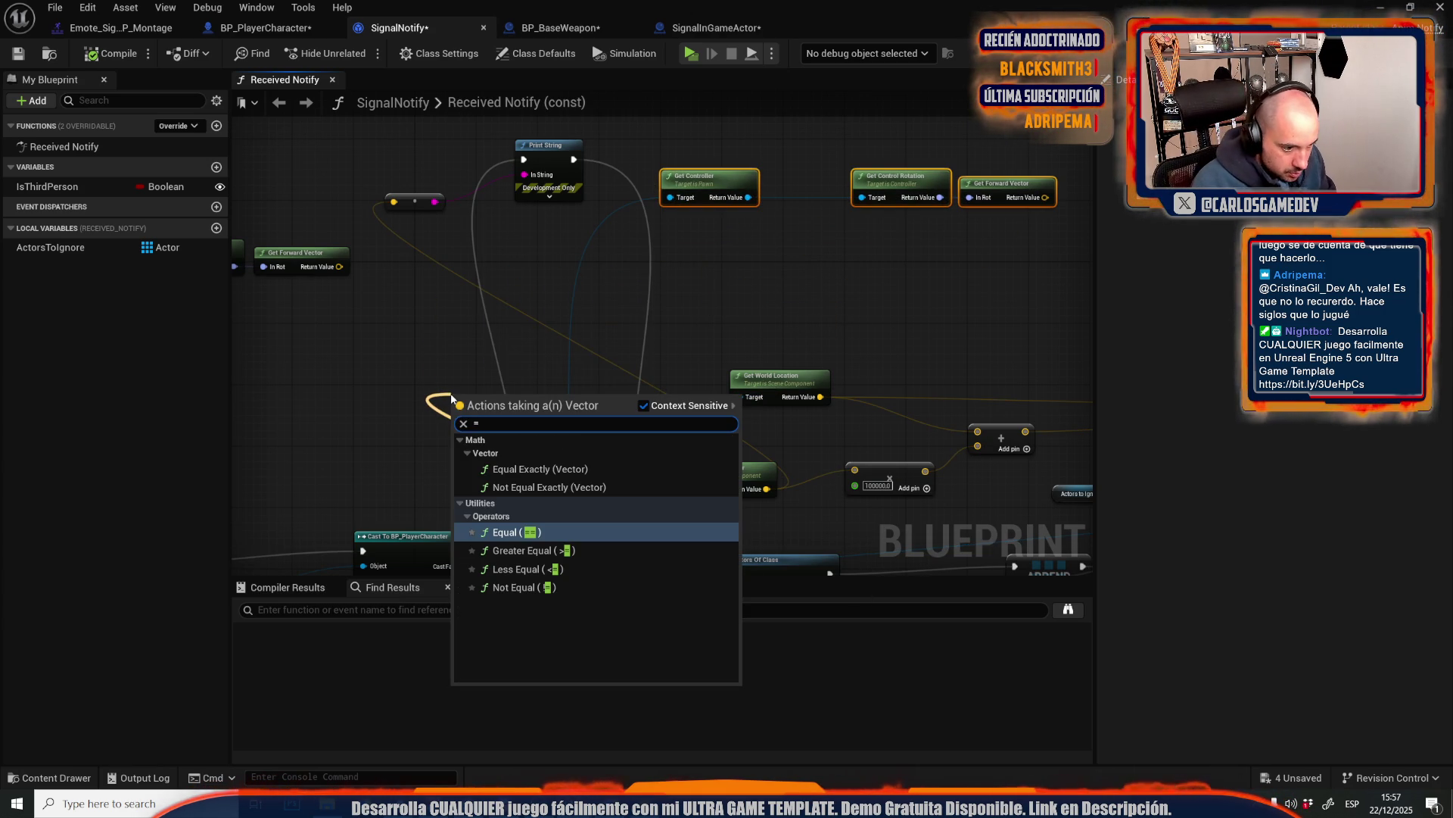
pyautogui.press('Up')
pyautogui.press('Up')
pyautogui.press('Down')
pyautogui.press('Down')
pyautogui.press('Return')
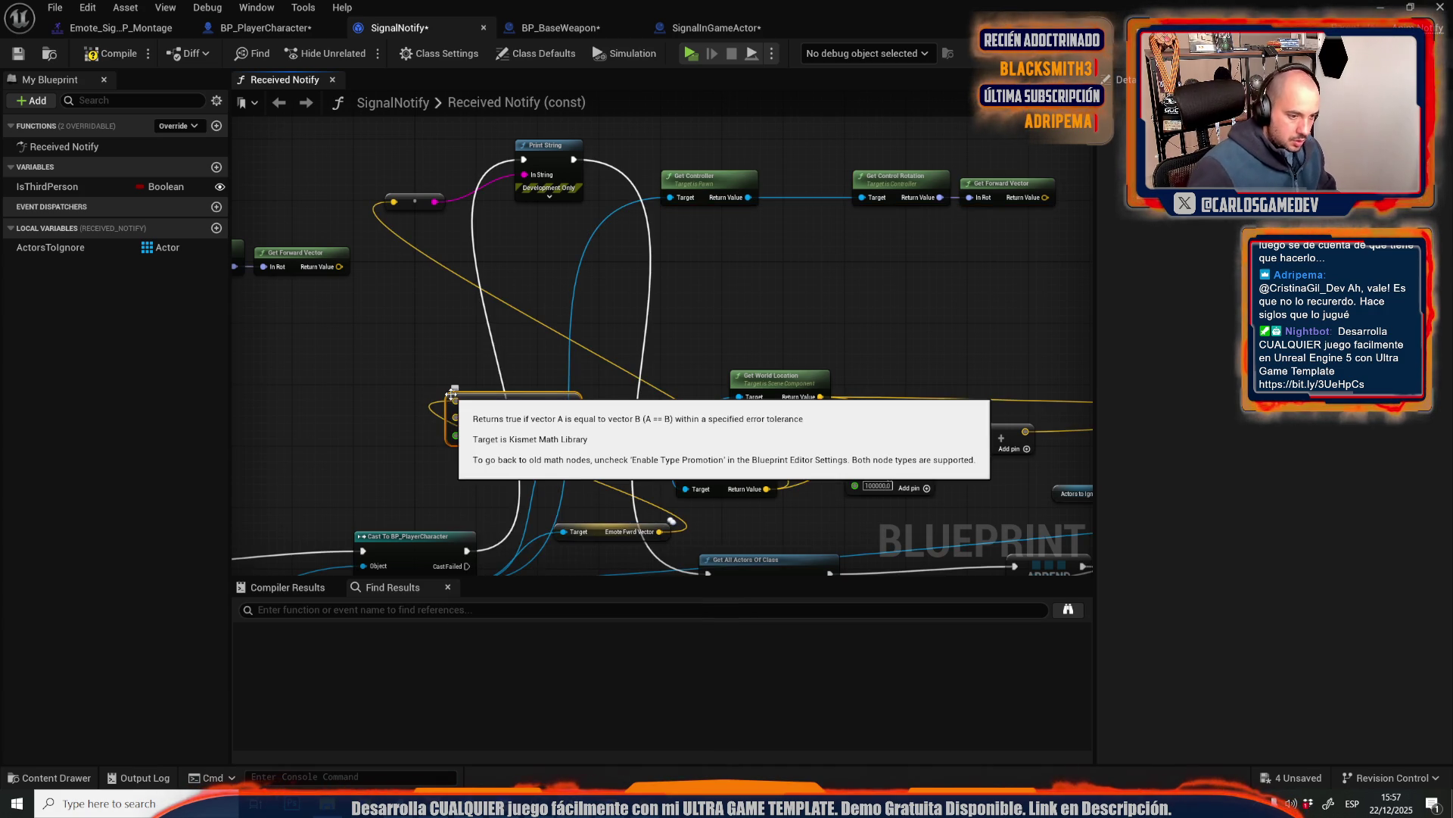
pyautogui.scroll(3, 451, 395)
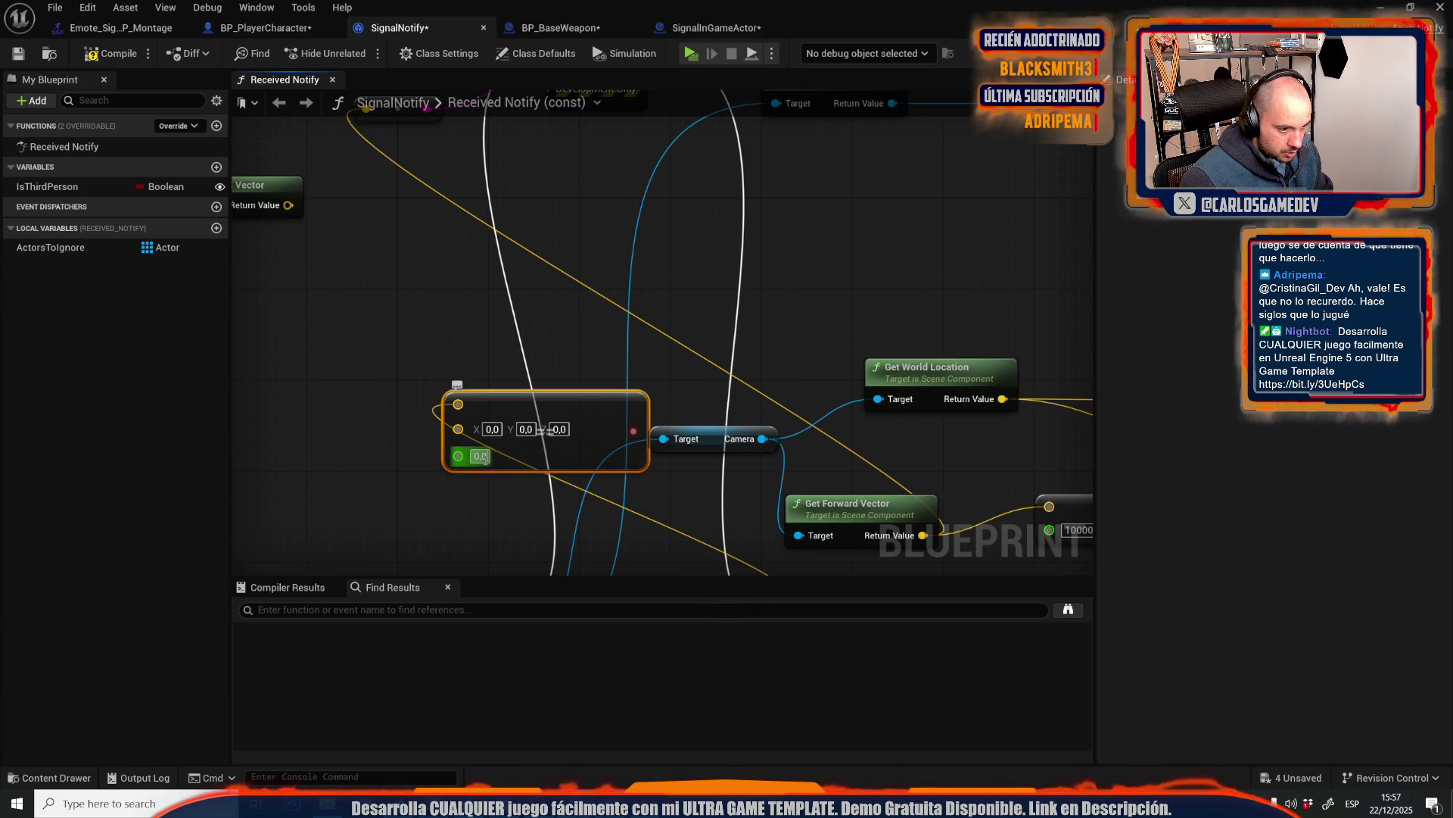
pyautogui.write('0,05')
pyautogui.scroll(-2, 513, 514)
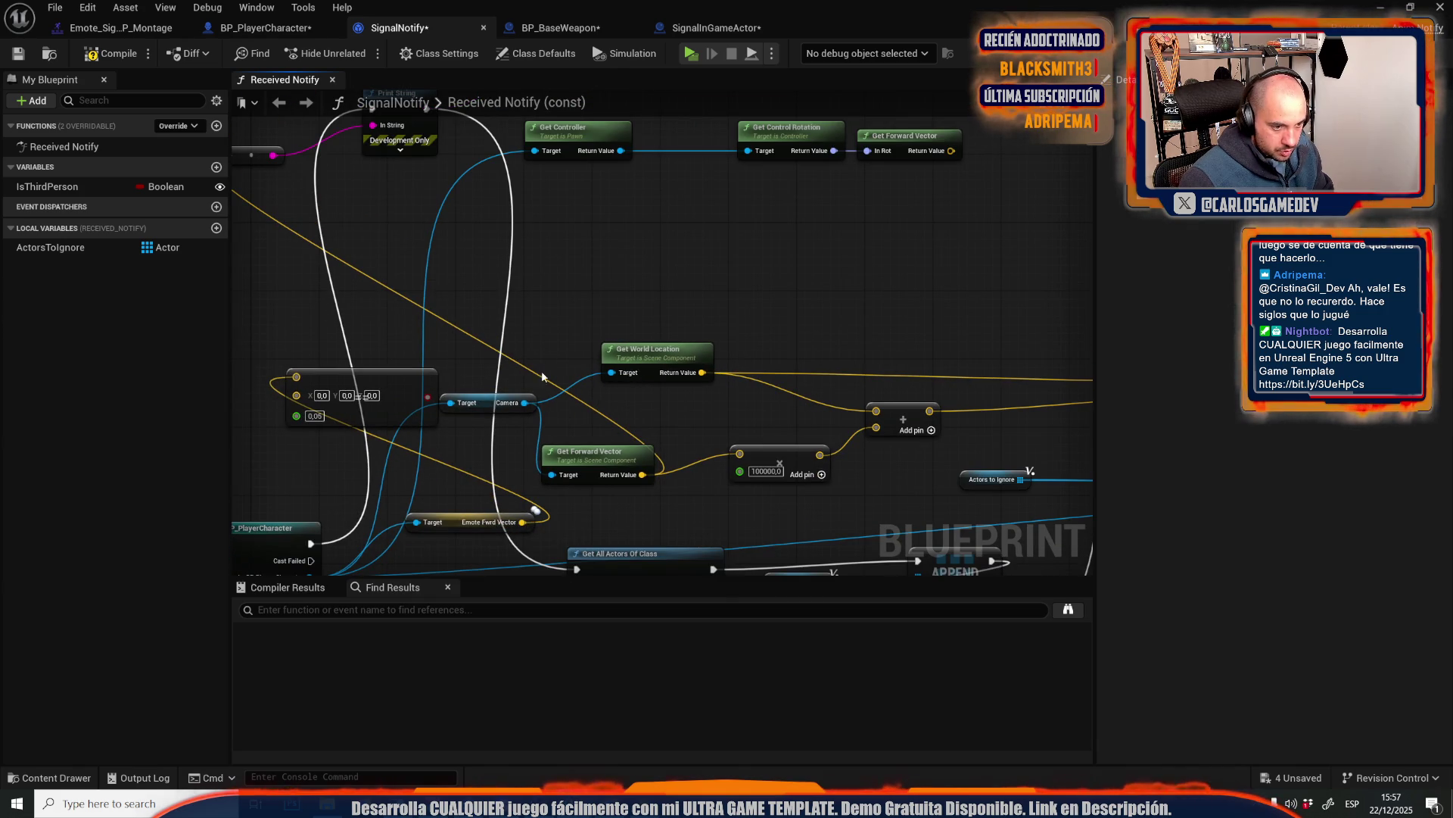
# - Delete Print String's string converter and move Get Forward Vector and the 100000,0 multiply closer
pyautogui.moveTo(598, 457); pyautogui.dragTo(411, 320)
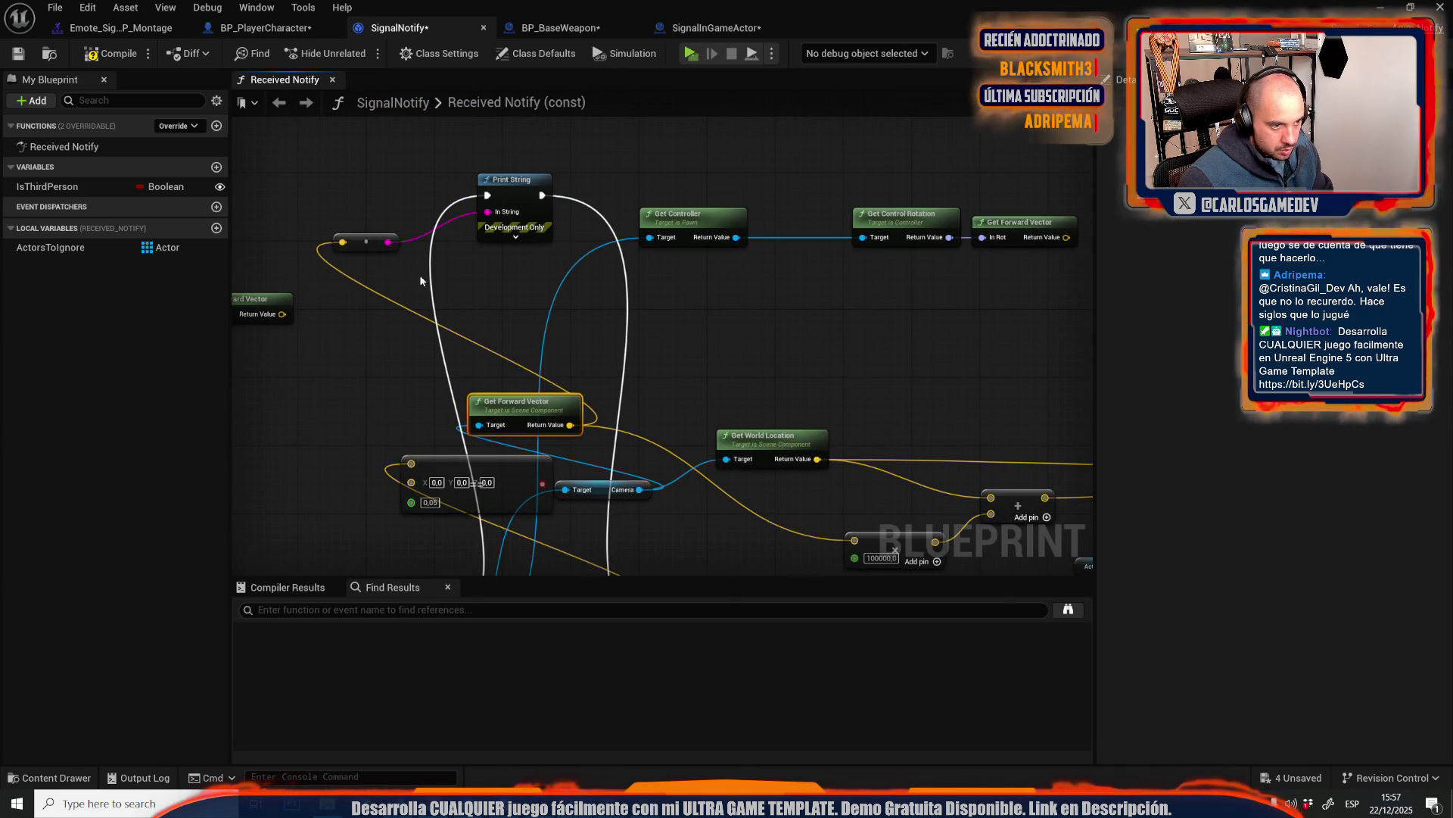
pyautogui.click(363, 243)
pyautogui.press('Delete')
pyautogui.moveTo(689, 370); pyautogui.dragTo(636, 361)
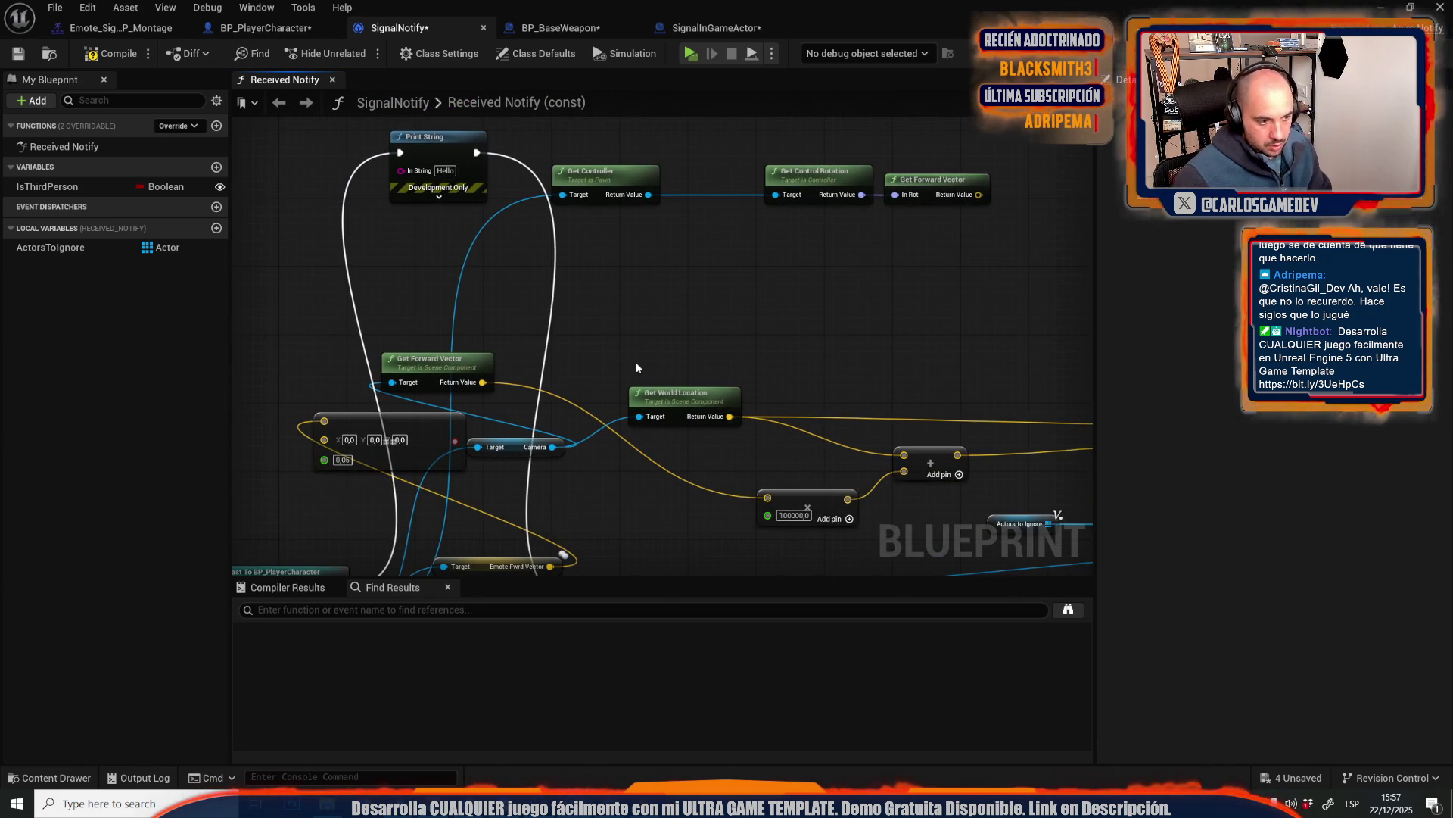
pyautogui.moveTo(775, 505)
pyautogui.mouseDown()
pyautogui.moveTo(569, 315)
pyautogui.moveTo(570, 288)
pyautogui.moveTo(792, 533)
pyautogui.moveTo(551, 446)
pyautogui.moveTo(553, 429)
pyautogui.mouseUp()
# - Add a Select Vector node and wire the Equal result into its Pick A
pyautogui.write('selec')
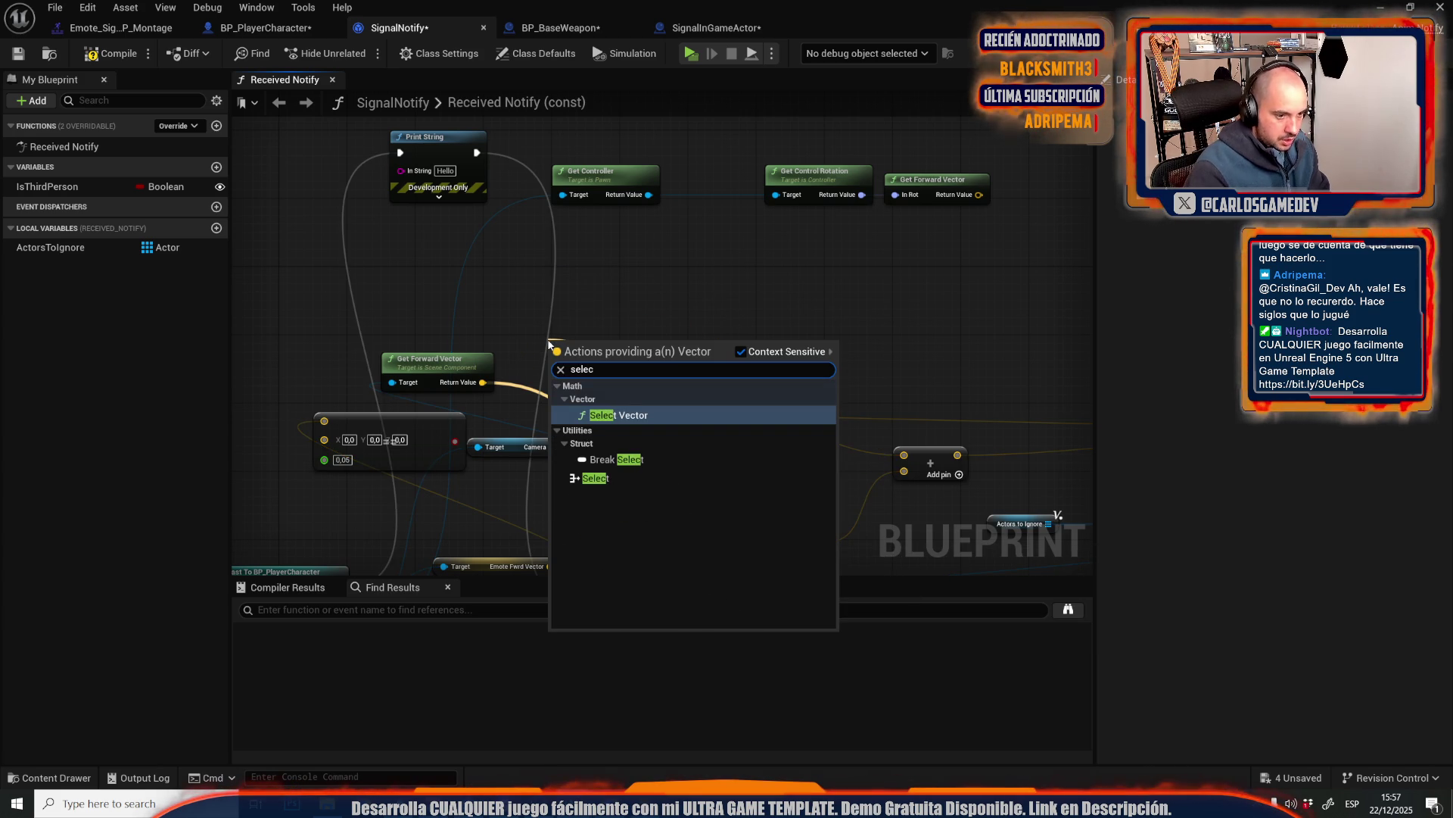
pyautogui.press('Return')
pyautogui.scroll(1, 551, 340)
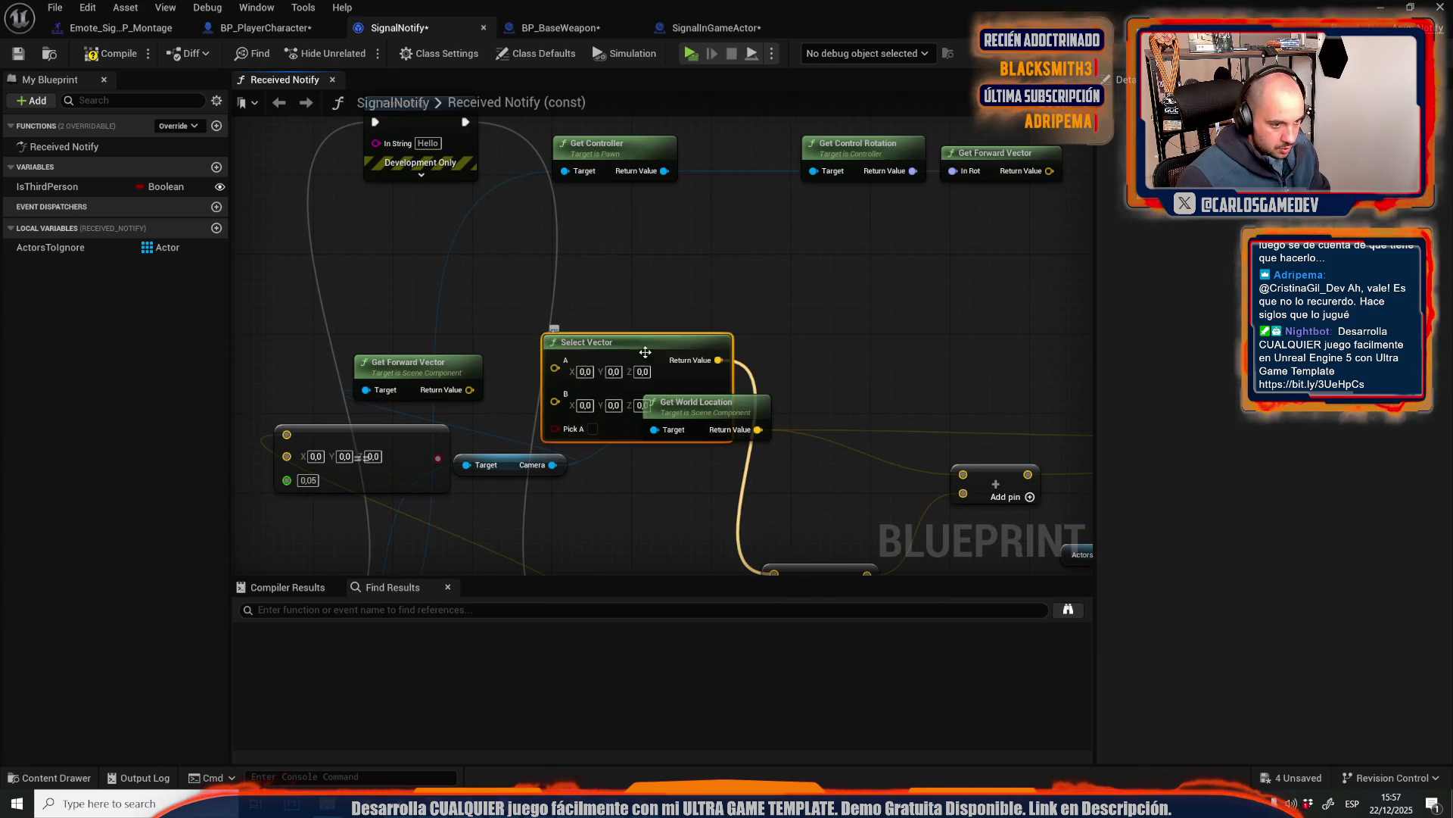
pyautogui.moveTo(612, 281); pyautogui.dragTo(582, 212)
pyautogui.scroll(-3, 393, 343)
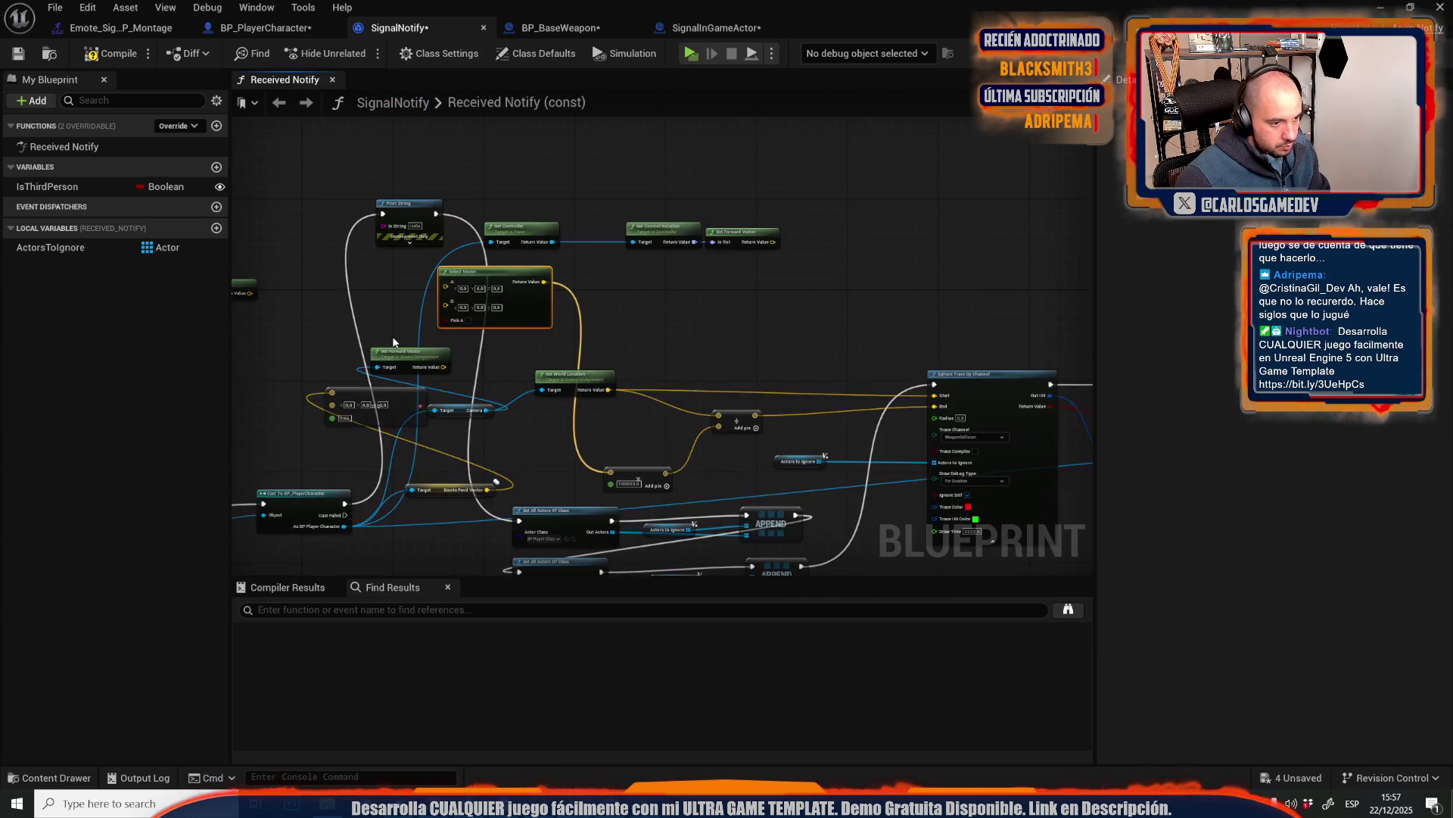
pyautogui.scroll(3, 524, 327)
pyautogui.moveTo(530, 341)
pyautogui.mouseDown()
pyautogui.moveTo(419, 181)
pyautogui.moveTo(684, 217)
pyautogui.mouseUp()
# - Rearrange the vector constant and Get Forward Vector, then wire Get Forward Vector into Select Vector's B
pyautogui.scroll(-3, 557, 242)
pyautogui.scroll(3, 552, 250)
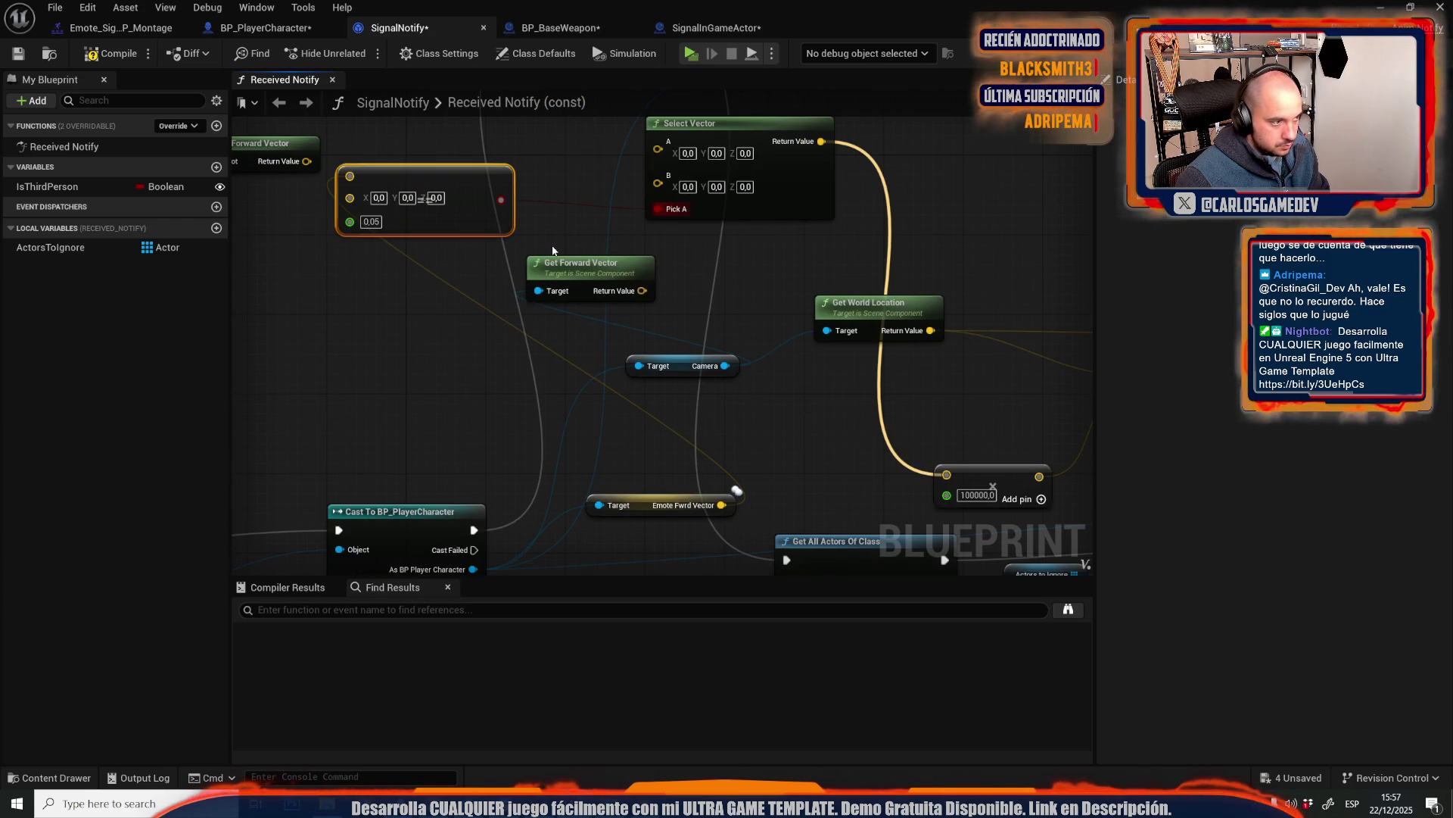
pyautogui.scroll(-2, 553, 250)
pyautogui.scroll(2, 581, 348)
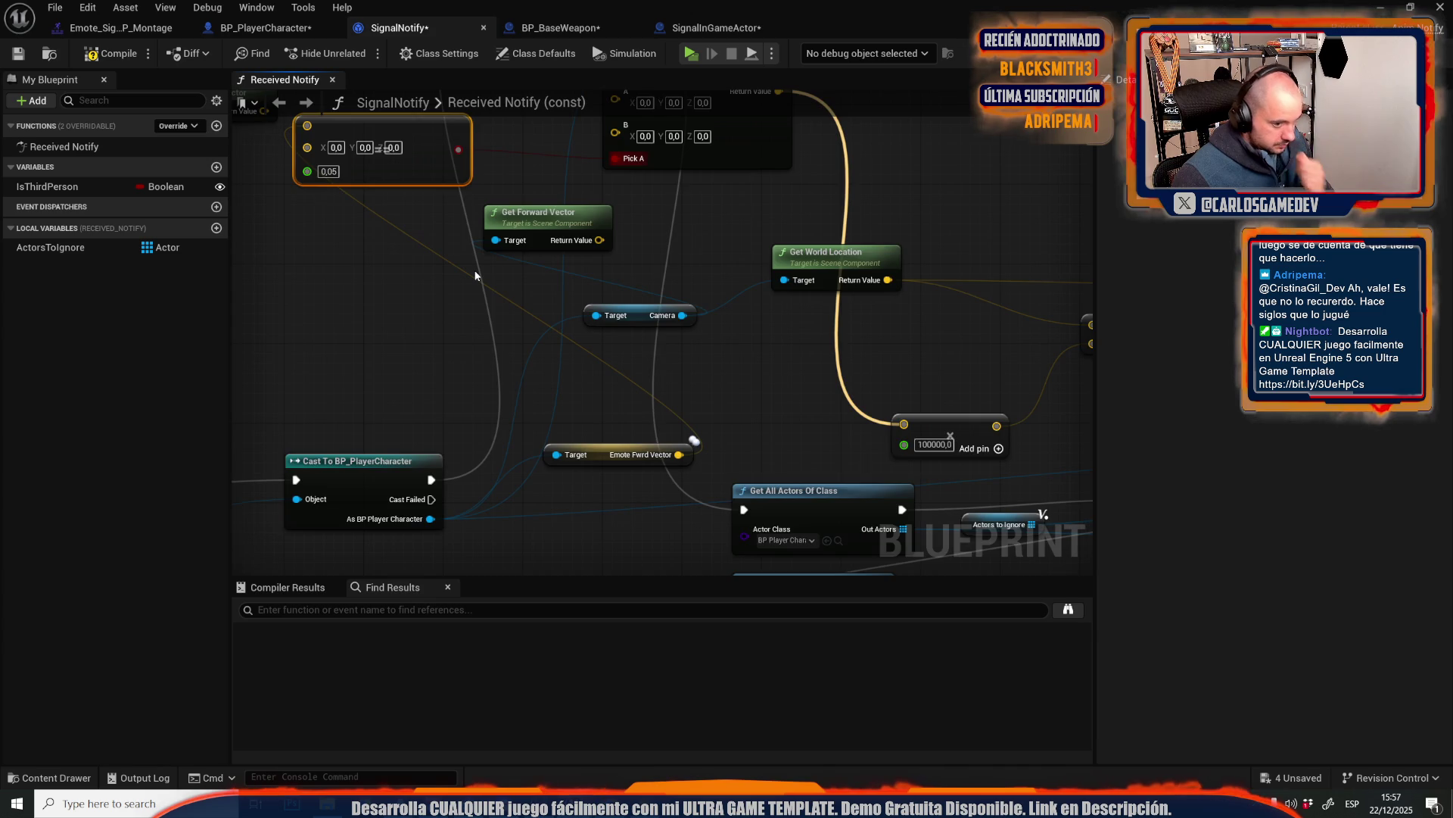
pyautogui.scroll(-3, 476, 275)
pyautogui.scroll(3, 480, 278)
pyautogui.scroll(-1, 665, 398)
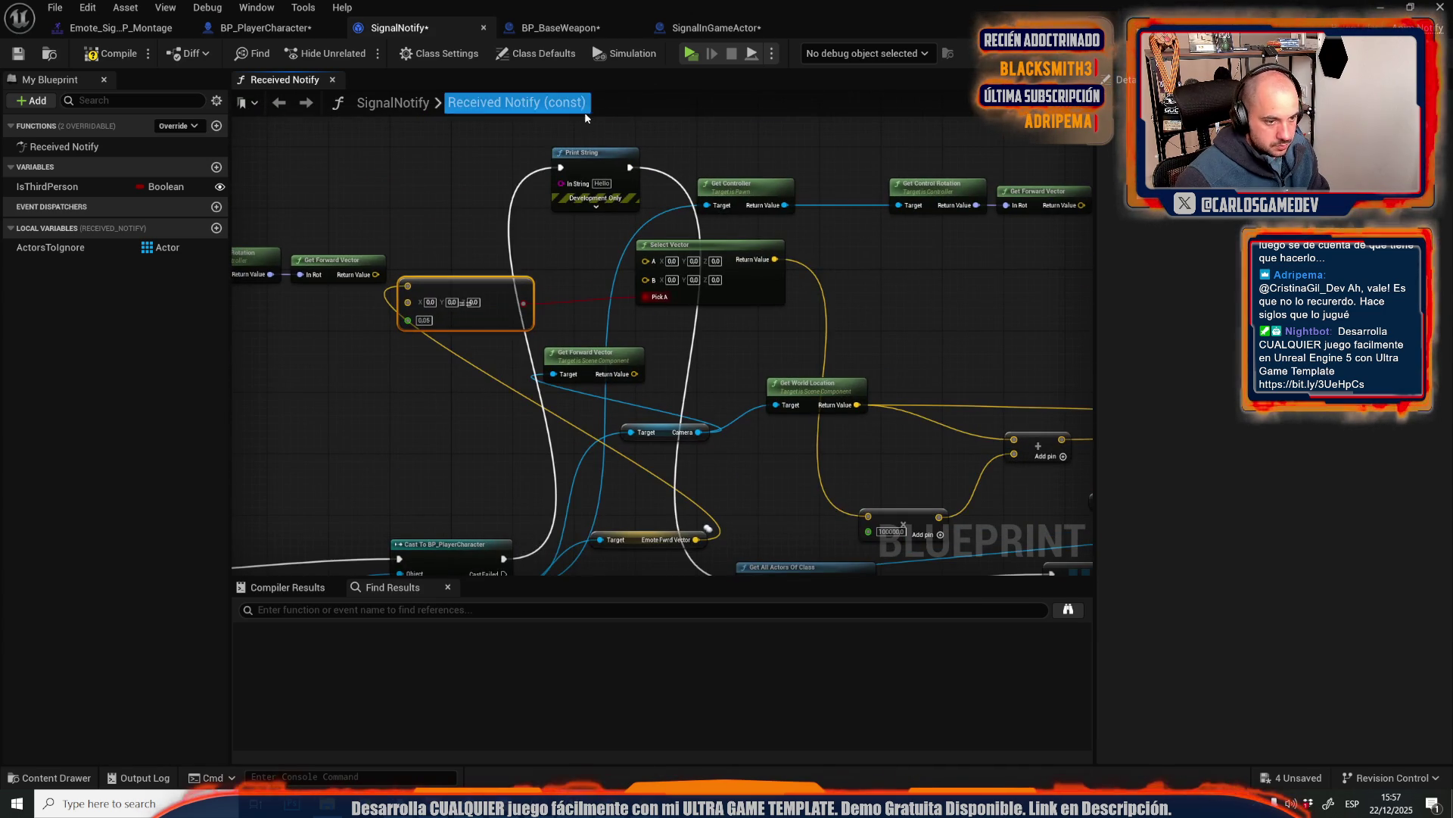
pyautogui.moveTo(407, 276); pyautogui.dragTo(445, 337)
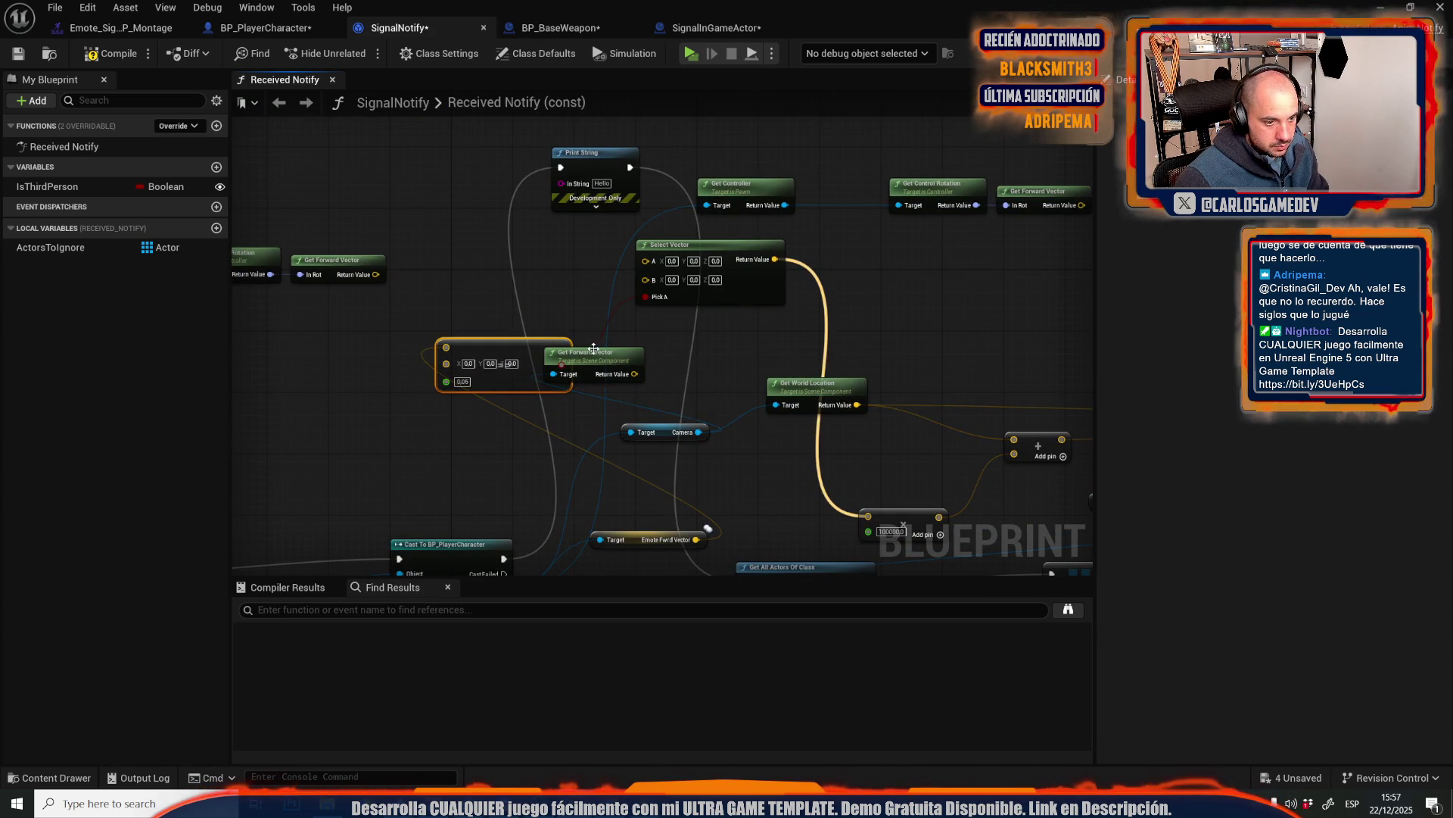
pyautogui.moveTo(594, 349)
pyautogui.mouseDown()
pyautogui.moveTo(444, 258)
pyautogui.moveTo(537, 394)
pyautogui.moveTo(784, 471)
pyautogui.mouseUp()
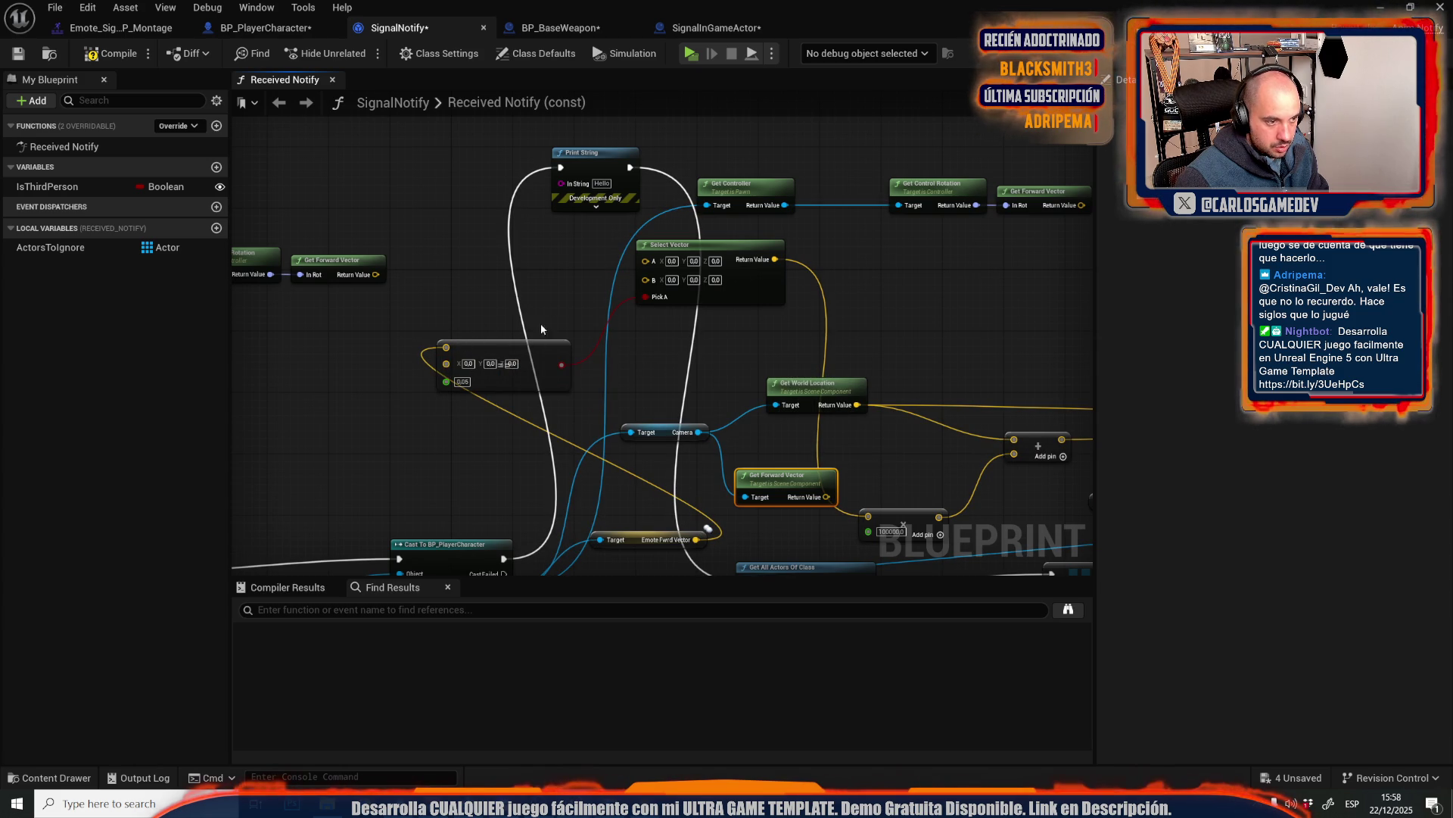
pyautogui.moveTo(540, 328)
pyautogui.mouseDown()
pyautogui.moveTo(684, 416)
pyautogui.moveTo(461, 347)
pyautogui.moveTo(560, 308)
pyautogui.mouseUp()
pyautogui.moveTo(785, 496); pyautogui.dragTo(500, 250)
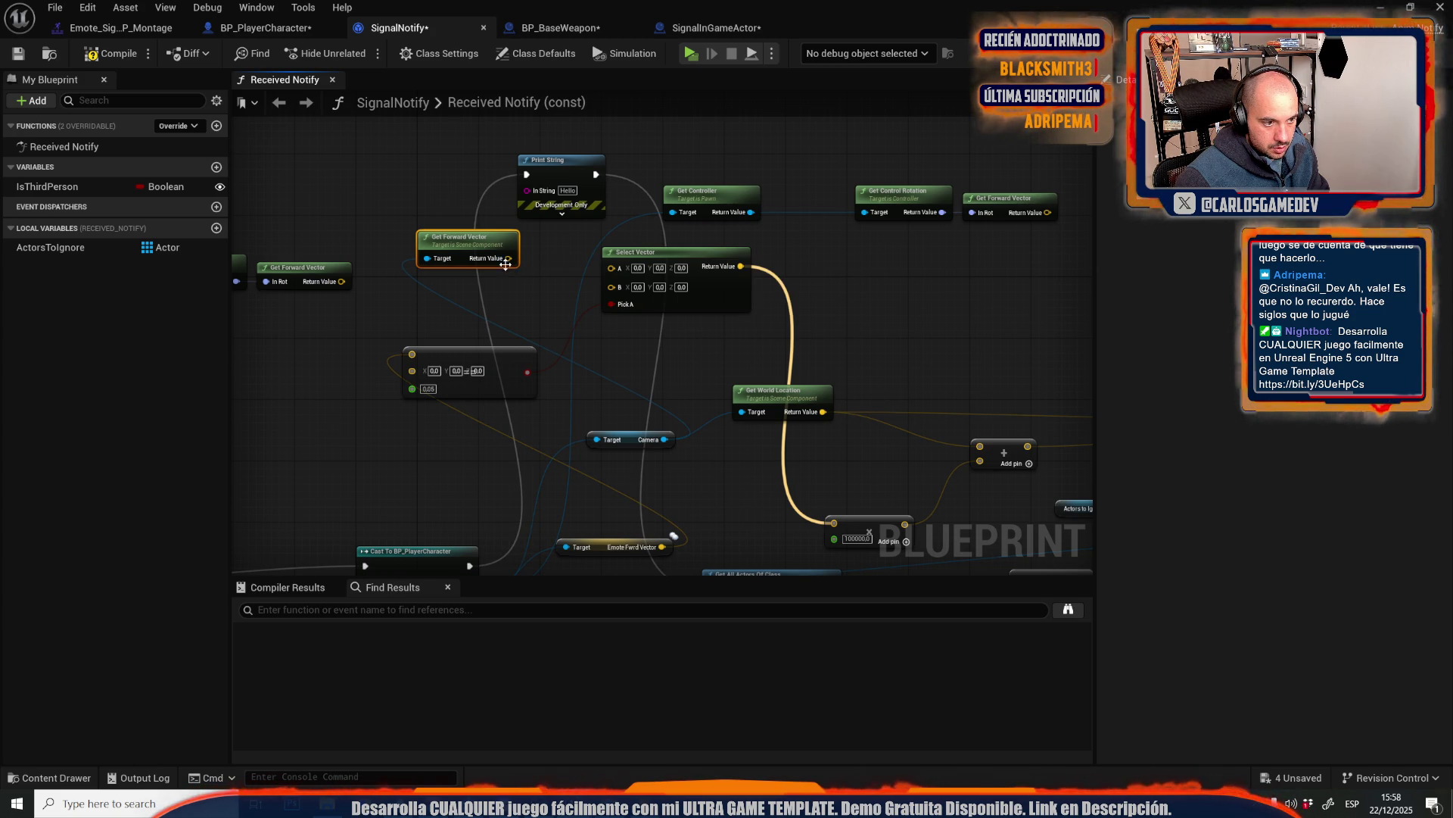
pyautogui.moveTo(505, 263)
pyautogui.mouseDown()
pyautogui.moveTo(610, 326)
pyautogui.moveTo(570, 280)
pyautogui.moveTo(613, 292)
pyautogui.moveTo(665, 551)
pyautogui.mouseUp()
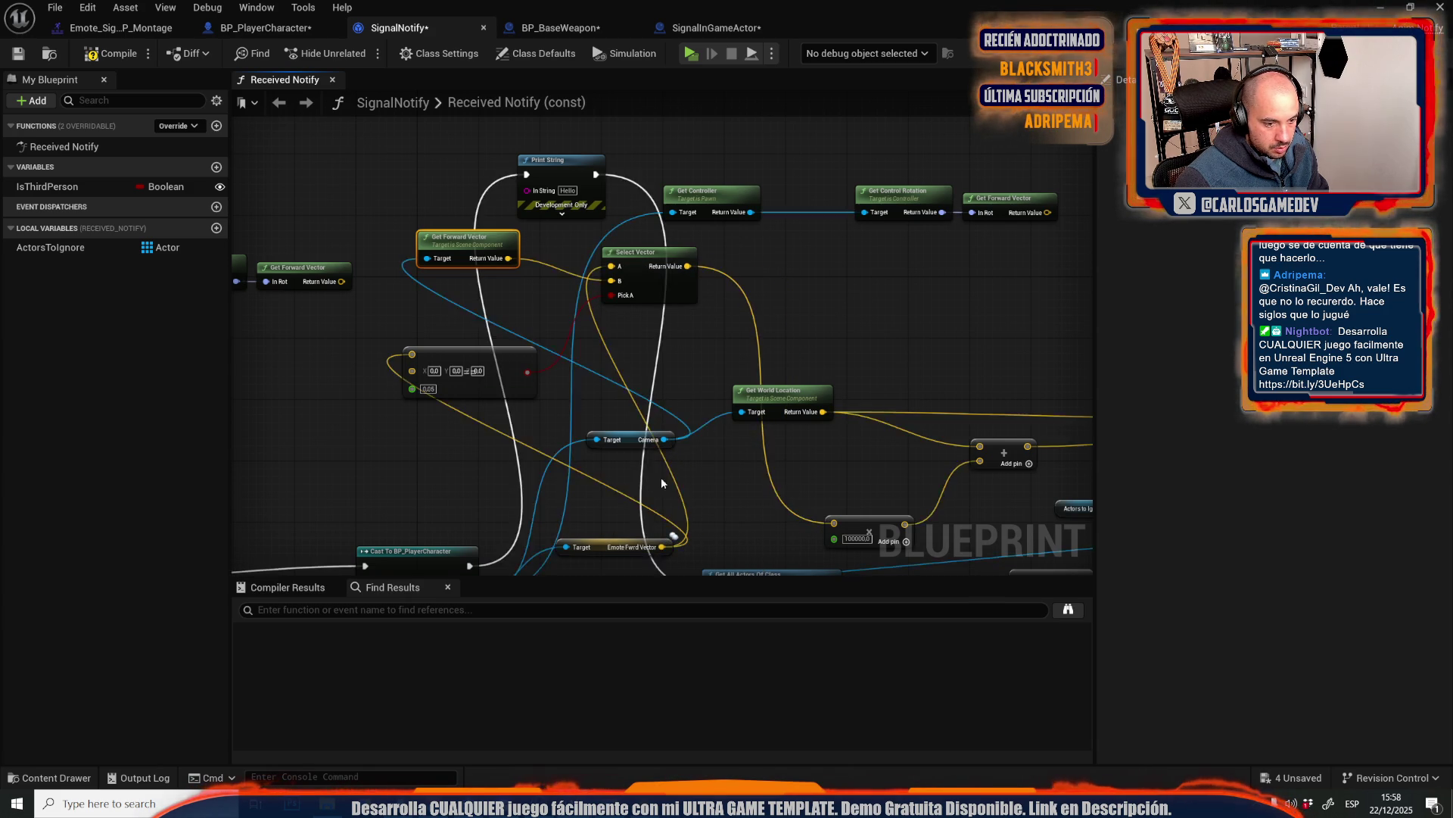
# - Connect Get Forward Vector's output to Select Vector's A pin
pyautogui.scroll(2, 605, 254)
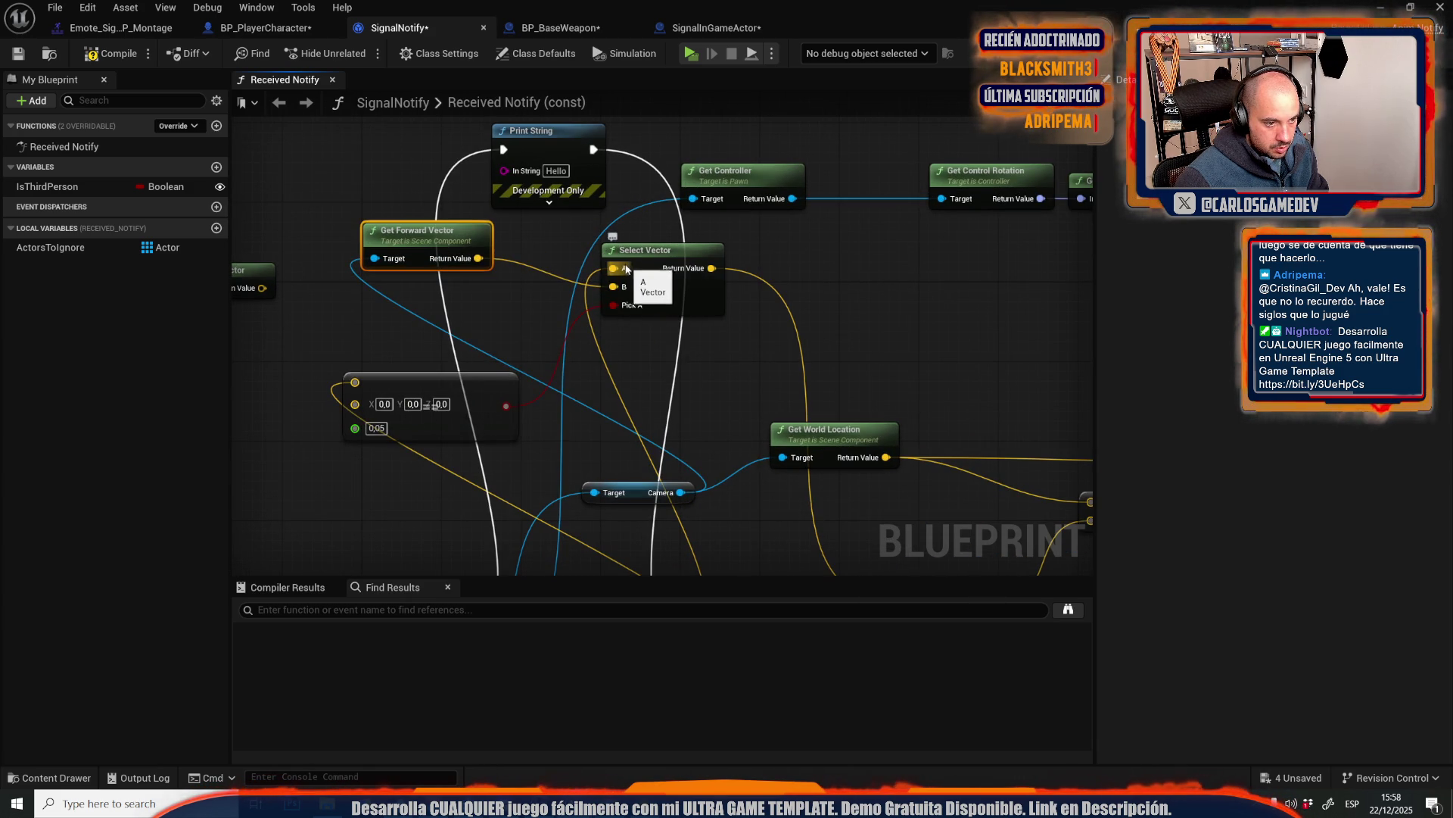
pyautogui.moveTo(622, 269)
pyautogui.mouseDown()
pyautogui.moveTo(602, 306)
pyautogui.moveTo(610, 397)
pyautogui.moveTo(601, 314)
pyautogui.moveTo(545, 354)
pyautogui.mouseUp()
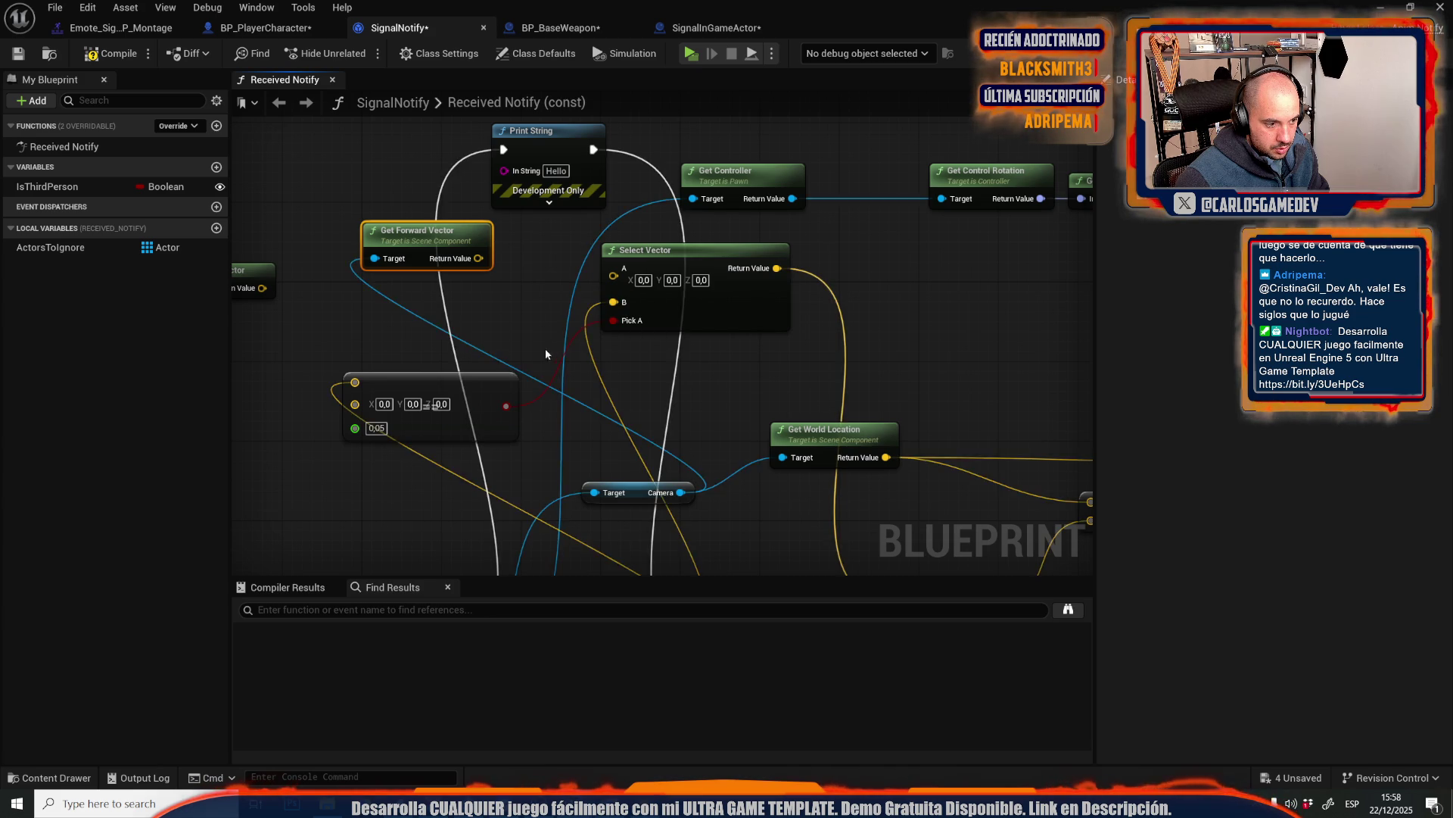
pyautogui.moveTo(478, 258)
pyautogui.mouseDown()
pyautogui.moveTo(613, 275)
pyautogui.moveTo(282, 237)
pyautogui.mouseUp()
pyautogui.scroll(-3, 612, 280)
# - Compile the SignalNotify blueprint and return to BP_PlayerCharacter's graph
pyautogui.click(108, 52)
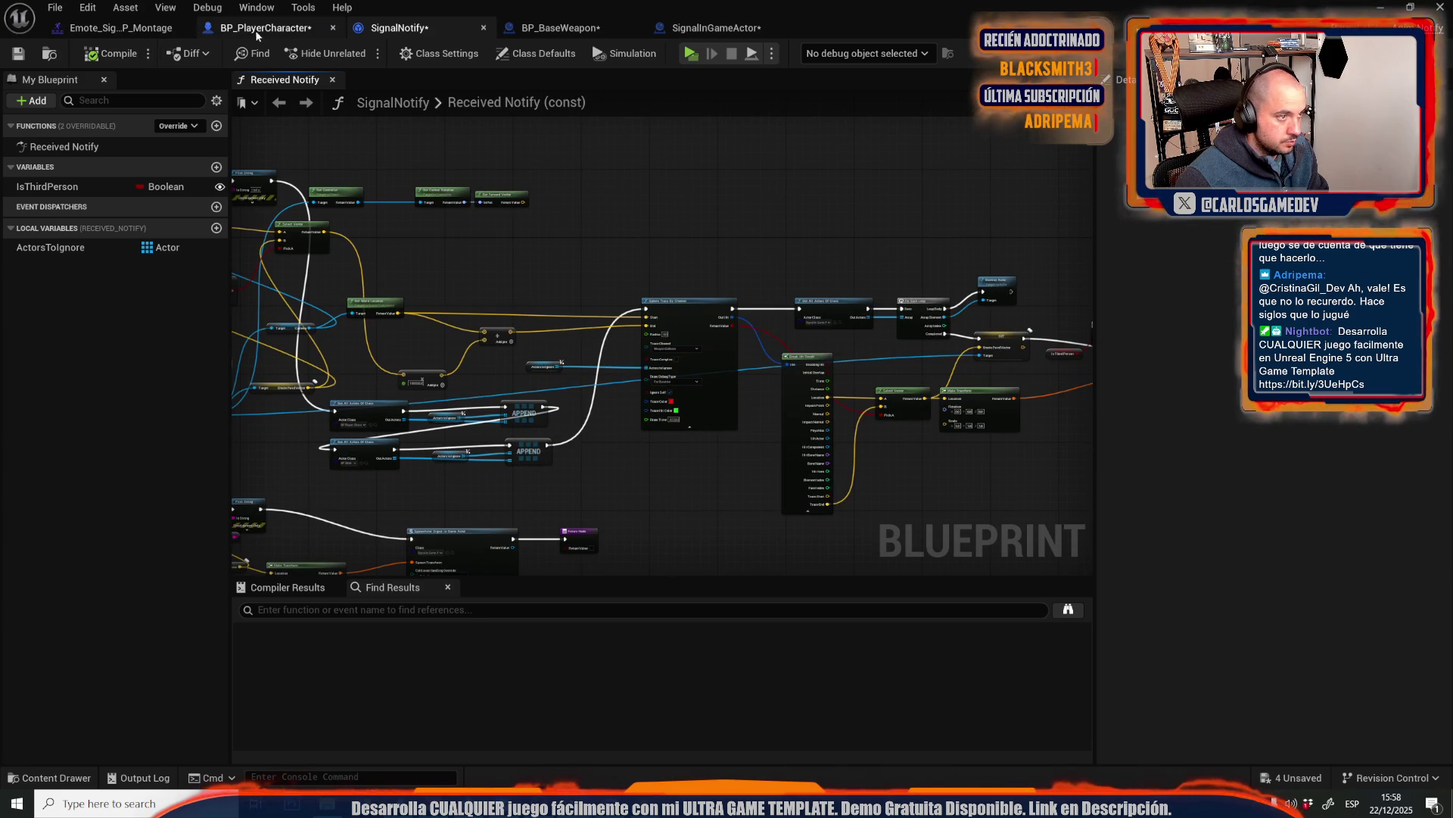
pyautogui.click(279, 31)
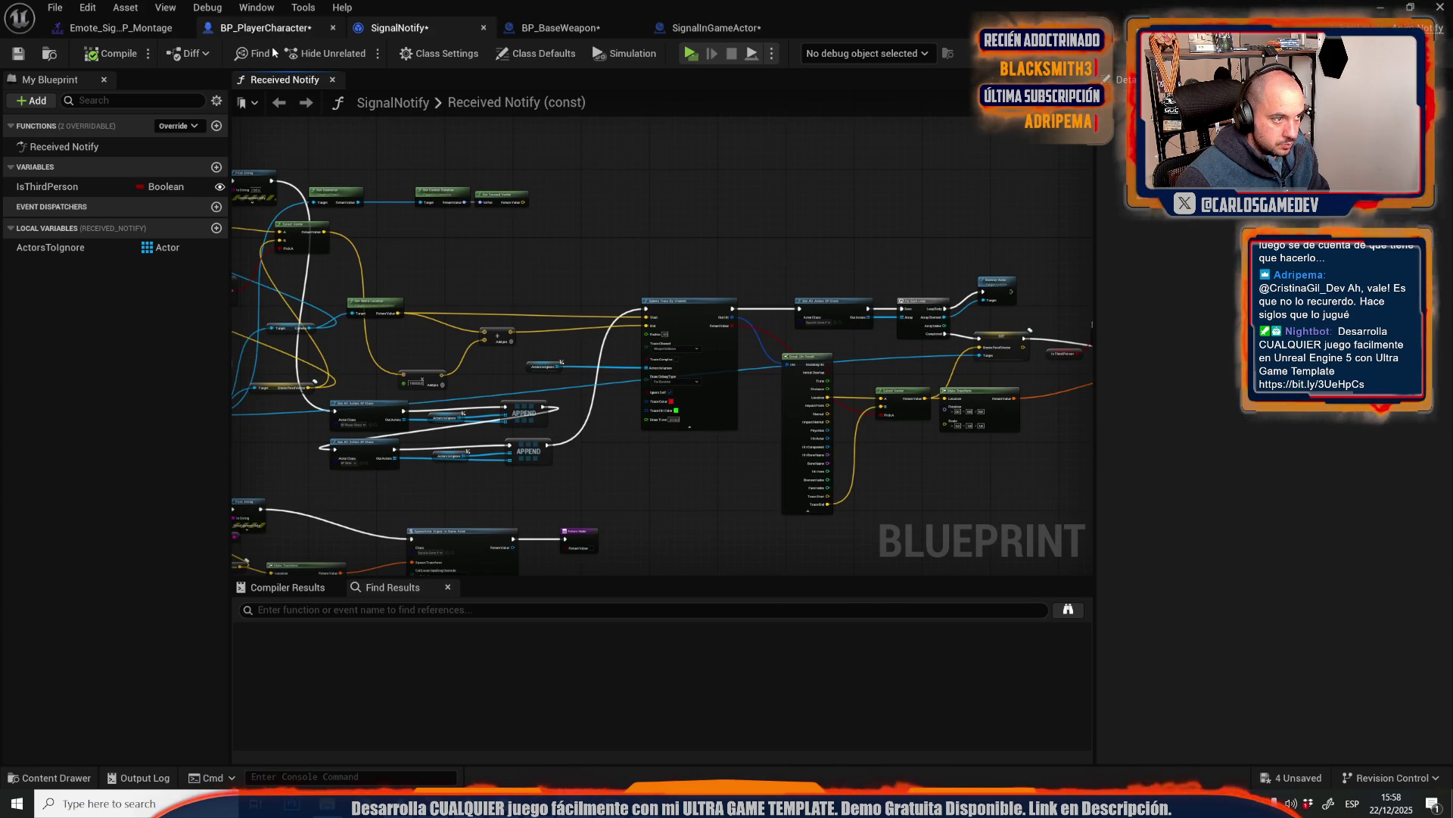
pyautogui.scroll(5, 694, 321)
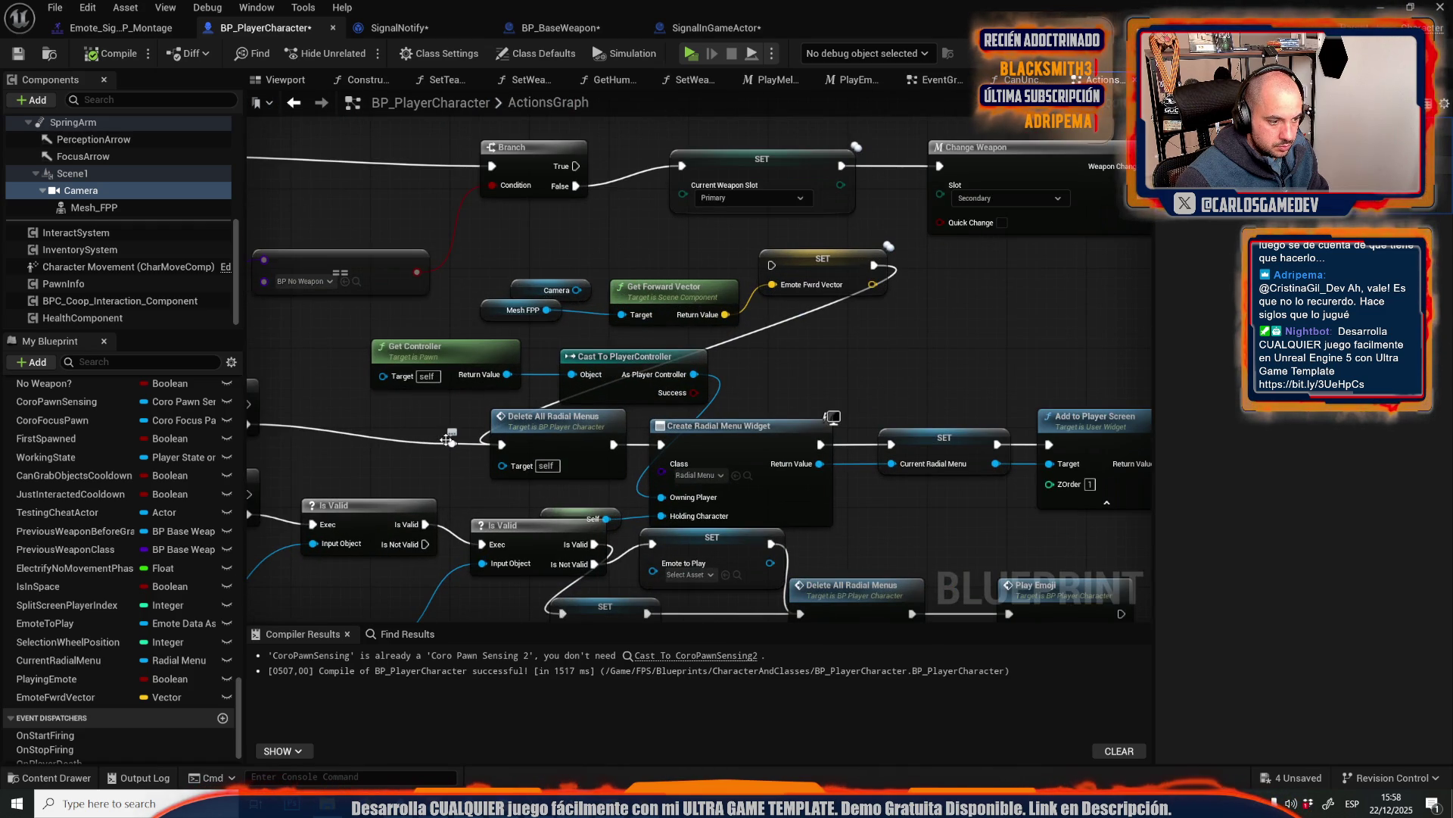
# - Wire the reroute knot's exec into SET Emote Fwrd Vector and recompile BP_PlayerCharacter
pyautogui.moveTo(452, 443); pyautogui.dragTo(771, 265)
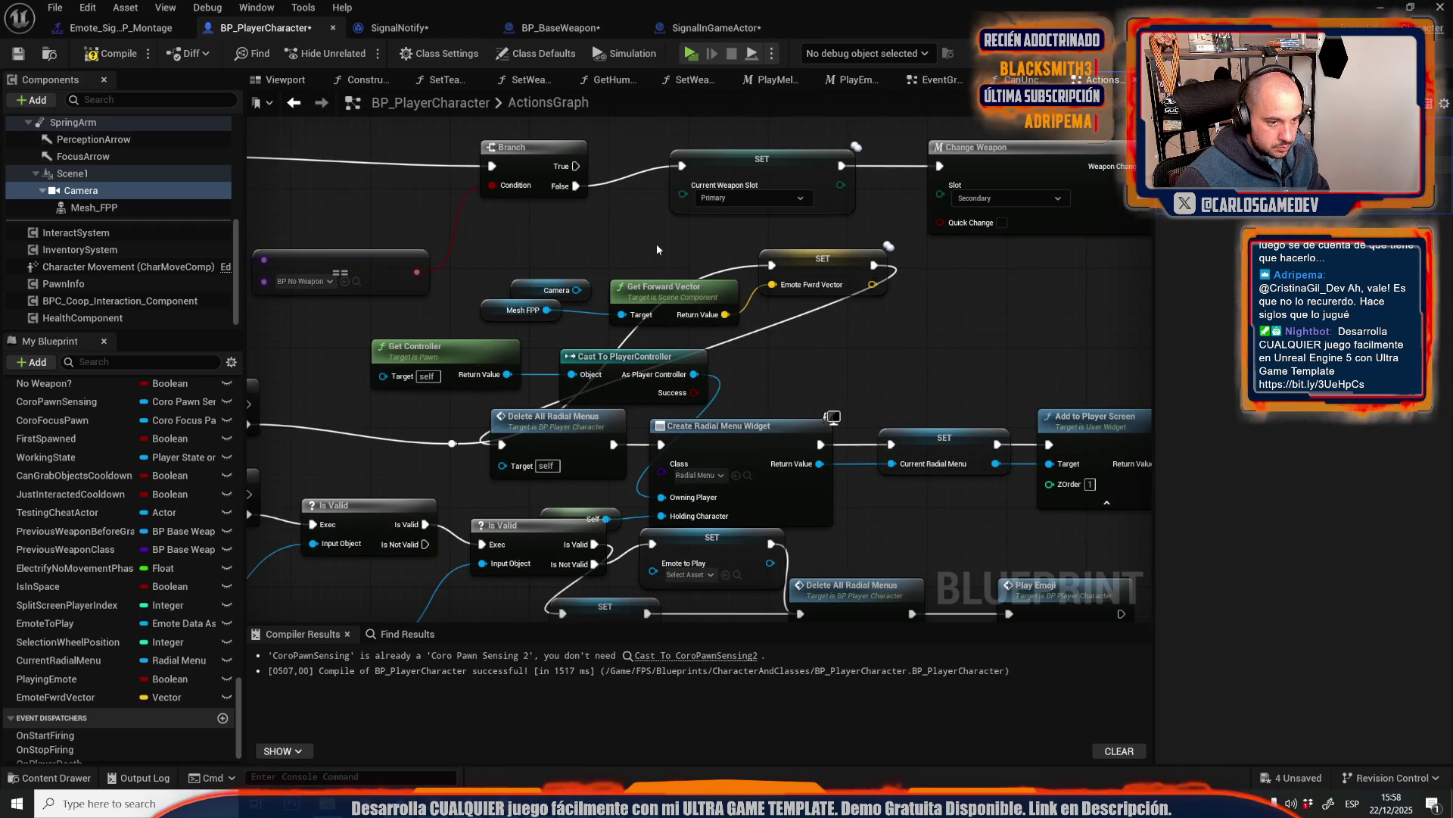
pyautogui.moveTo(657, 249); pyautogui.dragTo(475, 232)
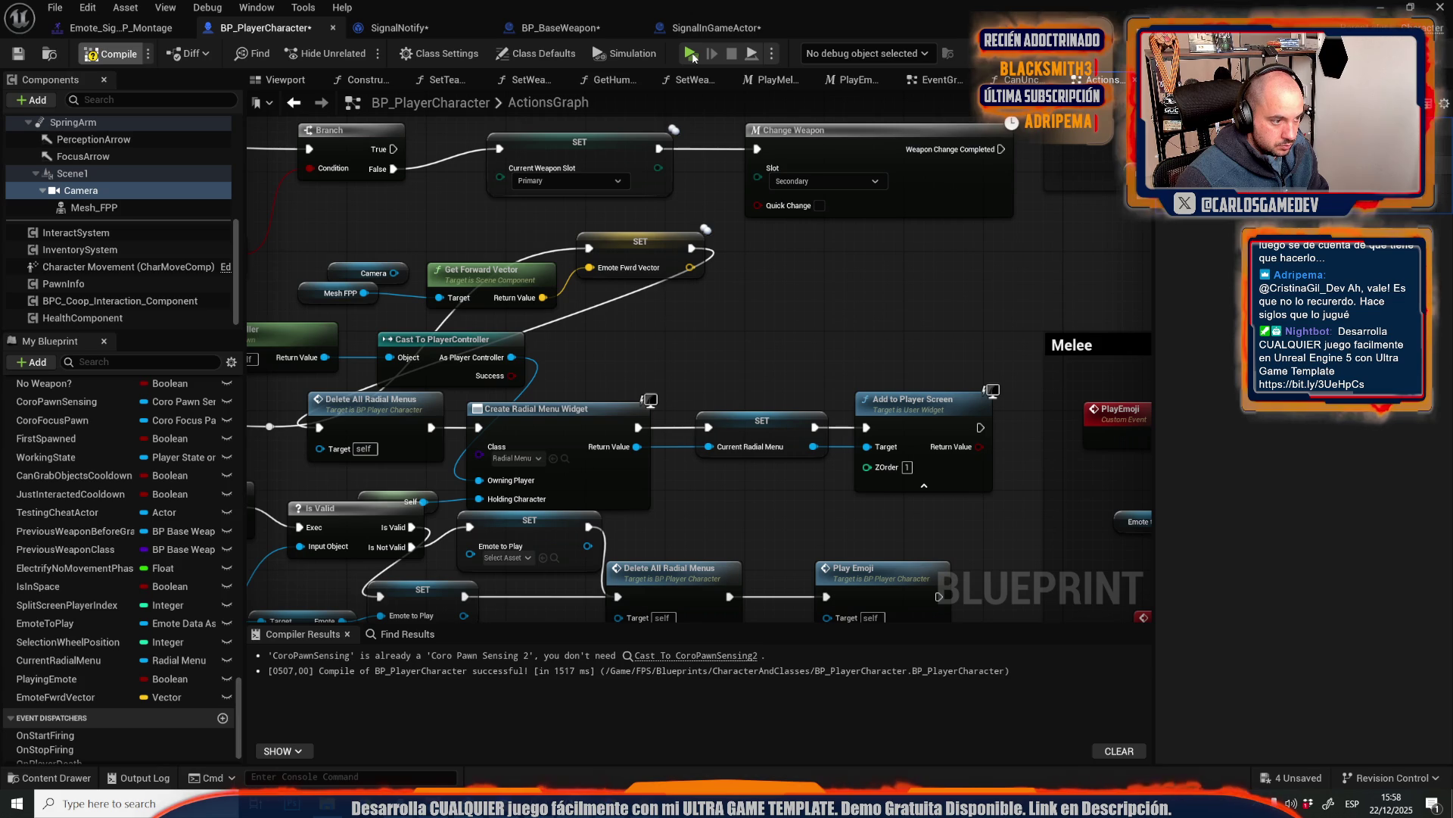
pyautogui.press('F7')
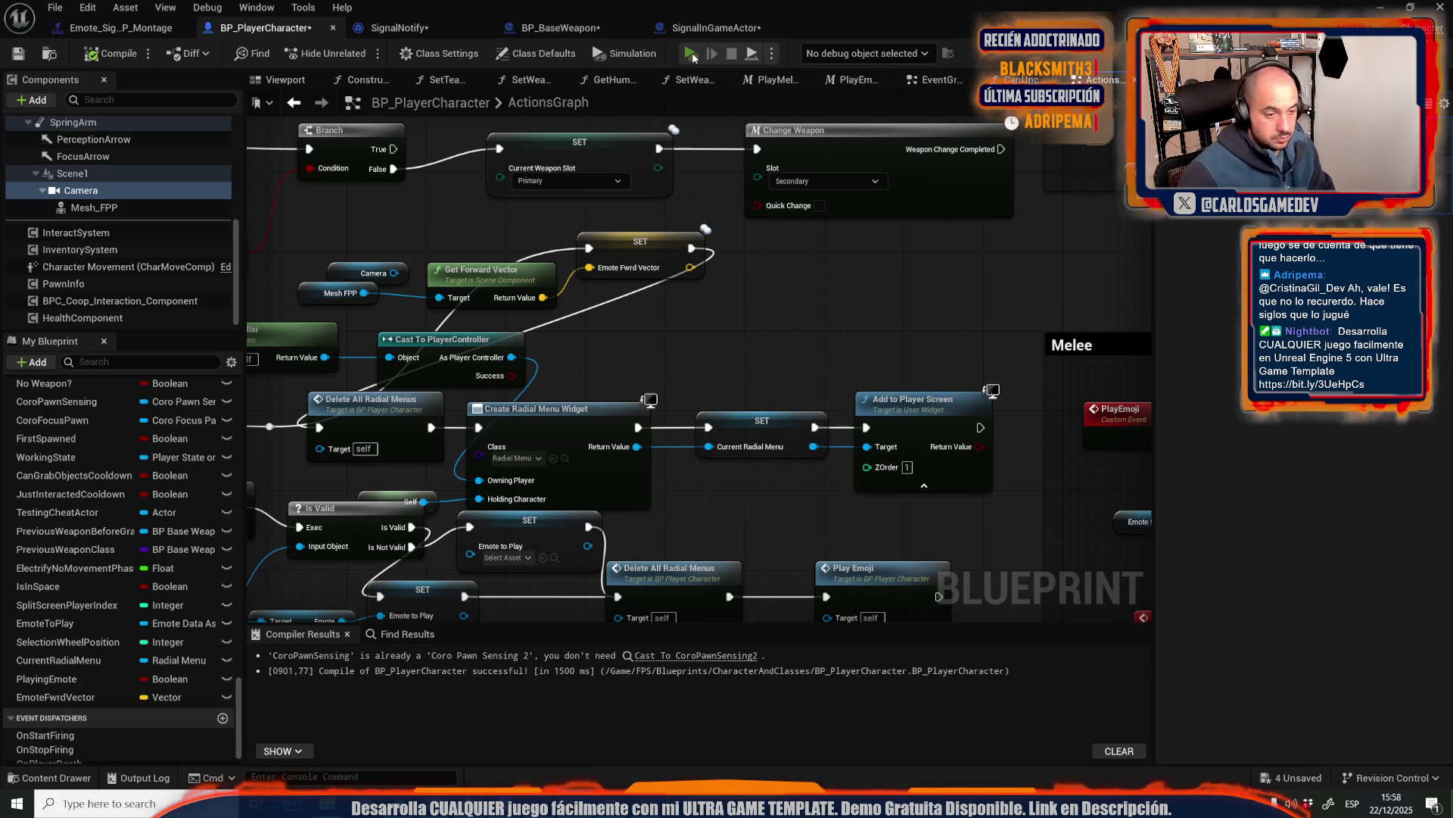
pyautogui.click(691, 54)
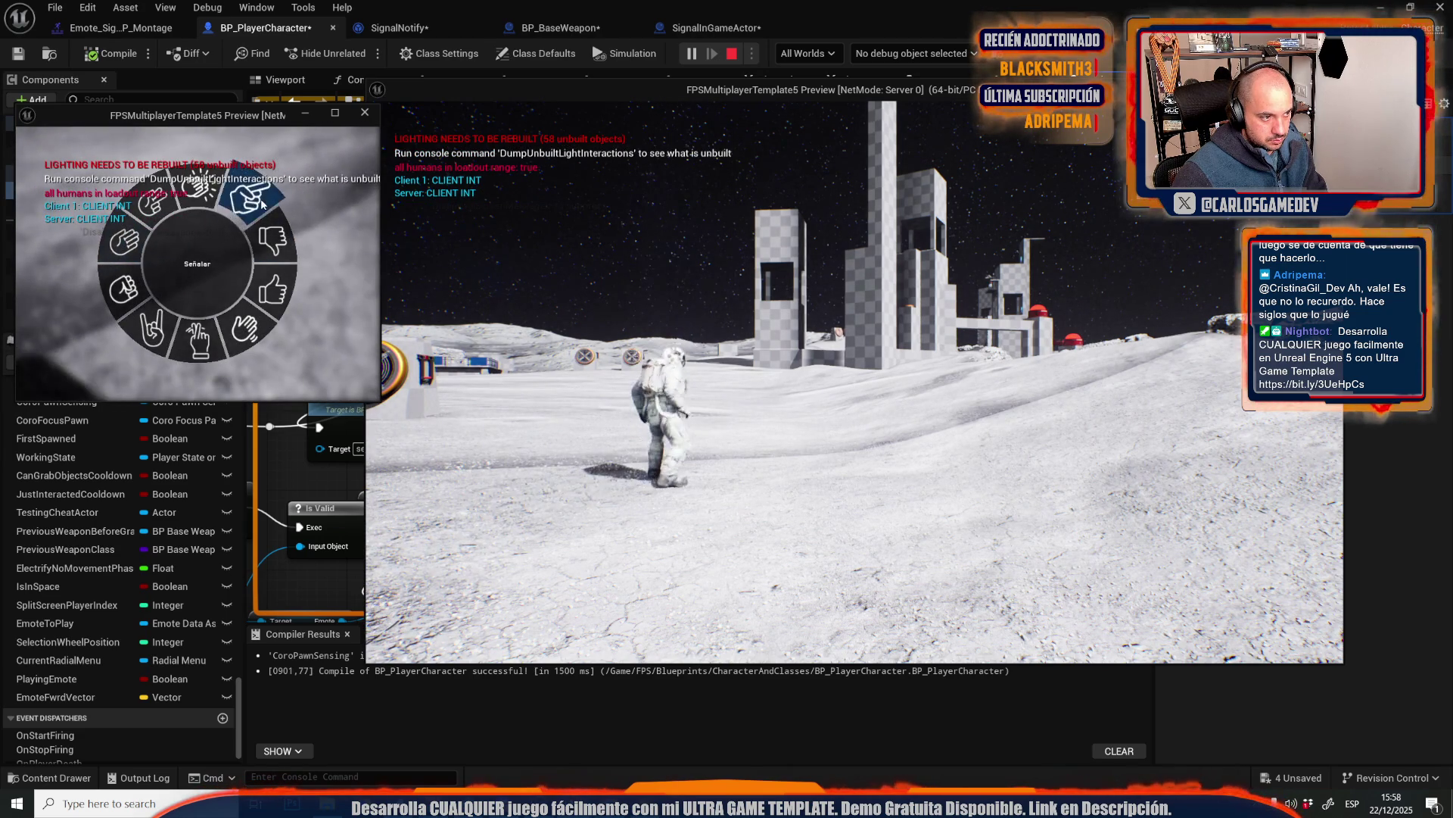
pyautogui.click(305, 273)
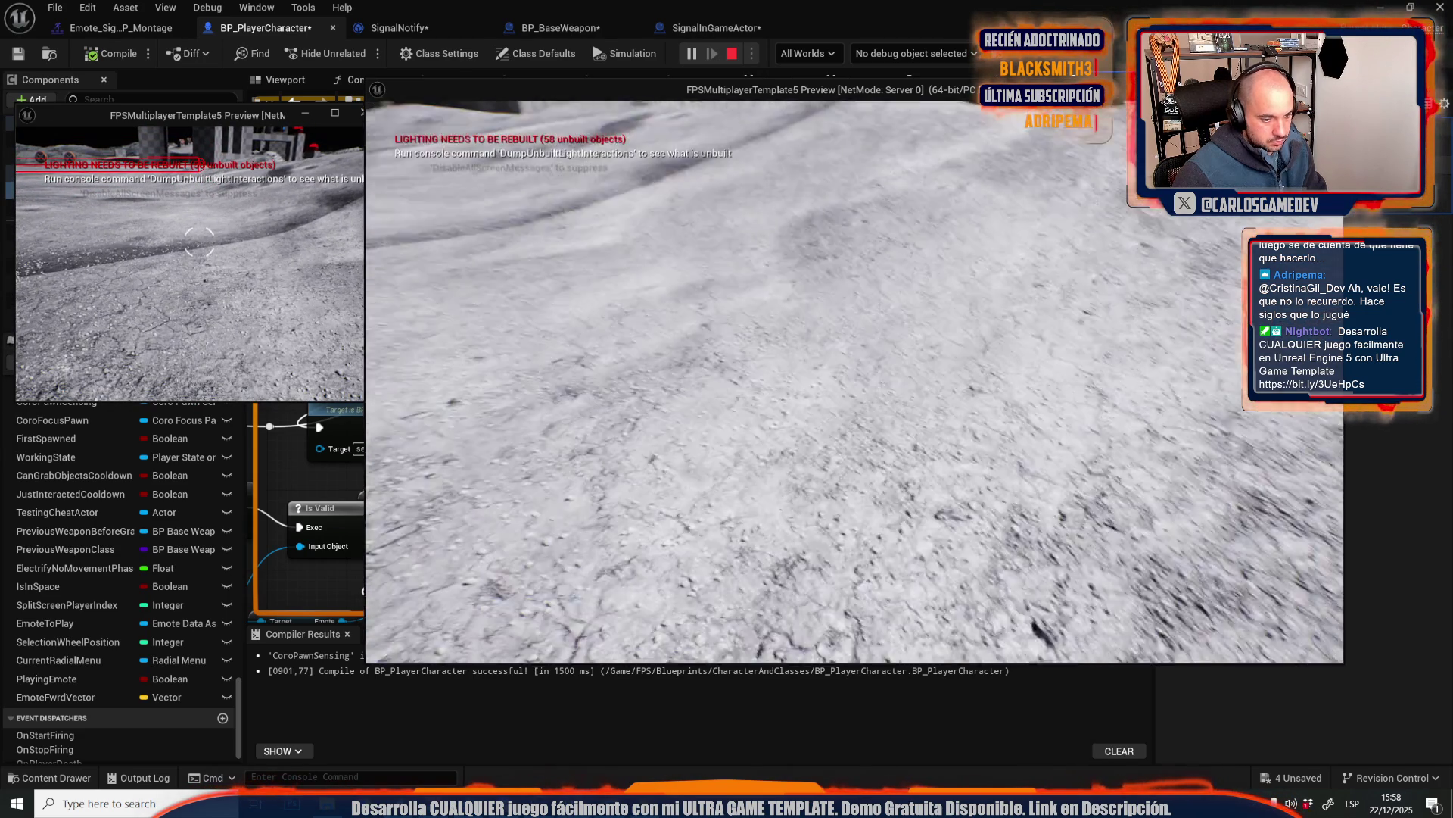
pyautogui.press('Tab')
pyautogui.click(946, 250)
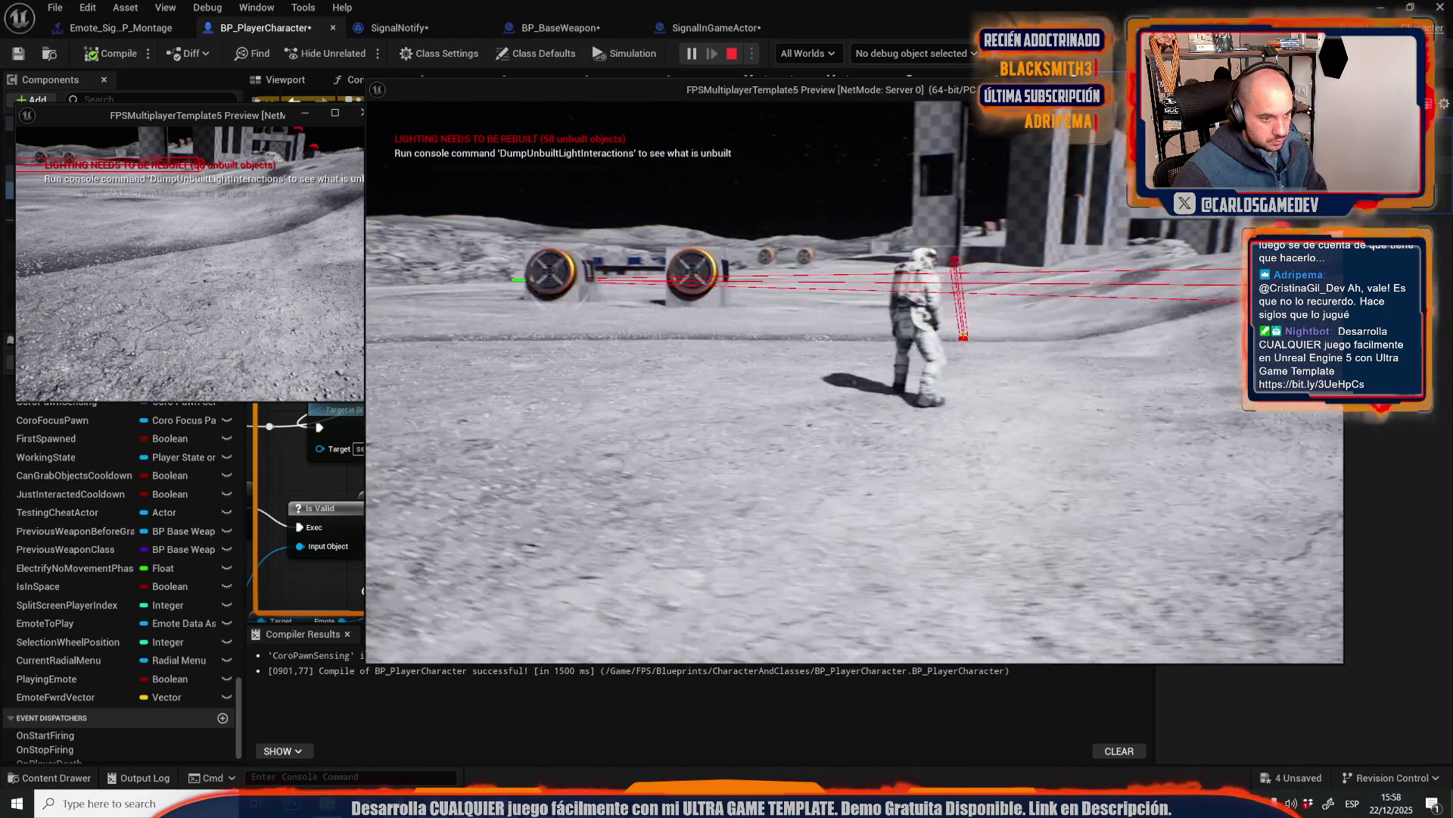
pyautogui.press('Tab')
pyautogui.click(983, 184)
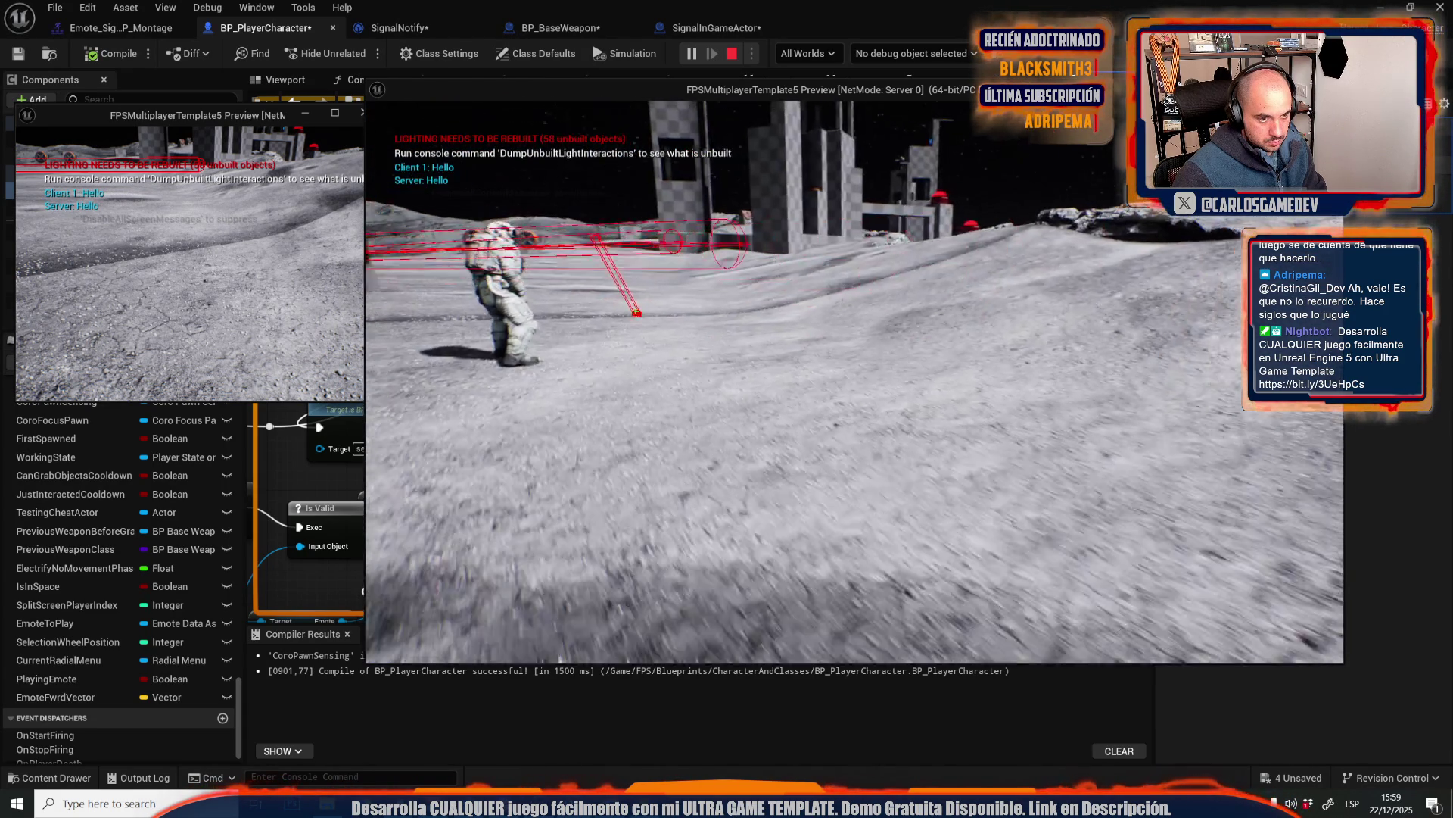
pyautogui.press('Escape')
# - Close the Message Log, break the exec wire into SET Emote Fwrd Vector, and recompile
pyautogui.click(160, 10)
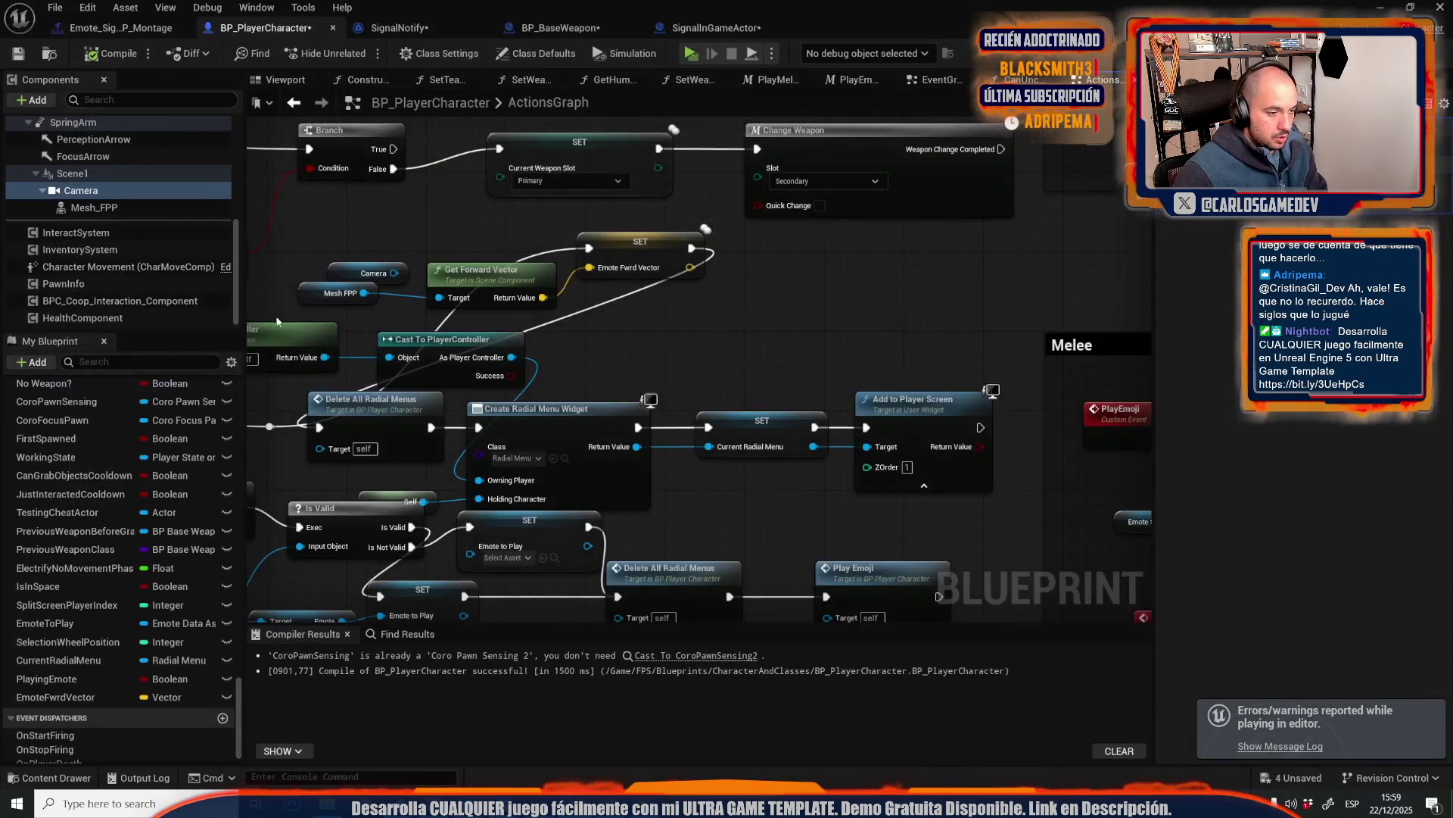
pyautogui.keyDown('alt'); pyautogui.click(507, 403); pyautogui.keyUp('alt')
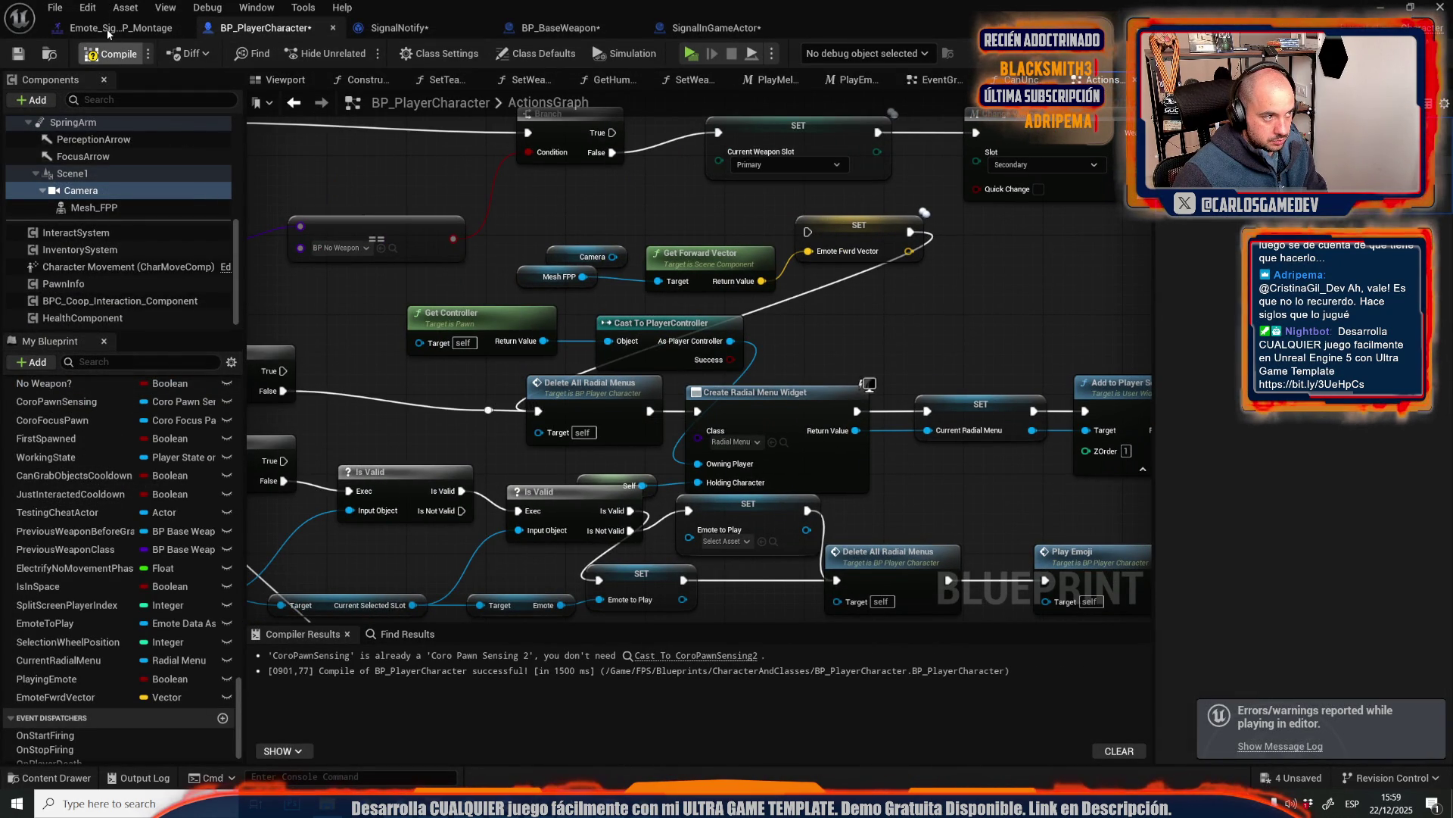
pyautogui.click(112, 54)
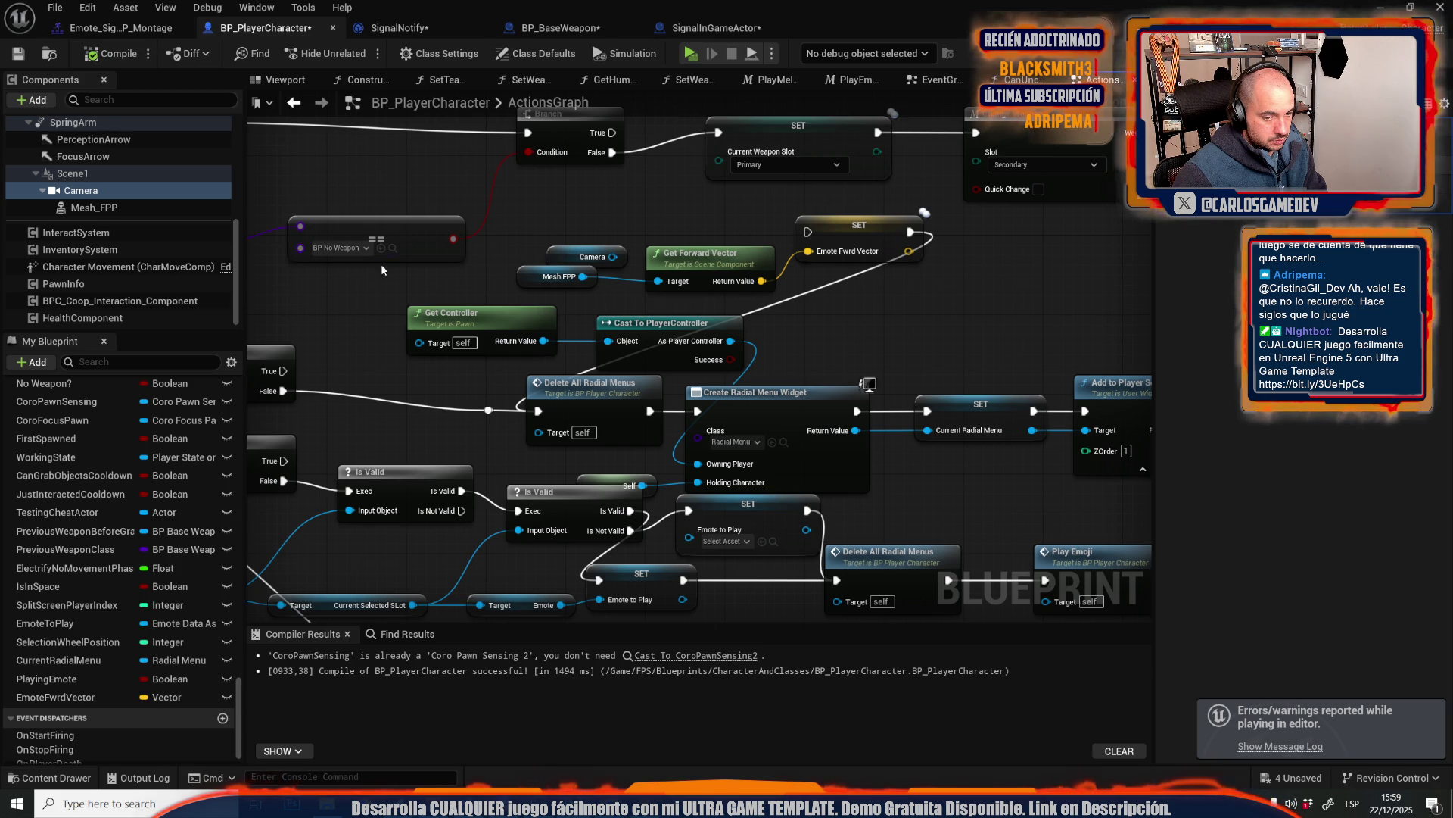
# - Check the SignalNotify notify near frame 27 in the Emote_Signal_TP montage
pyautogui.scroll(-3, 382, 270)
pyautogui.scroll(2, 587, 230)
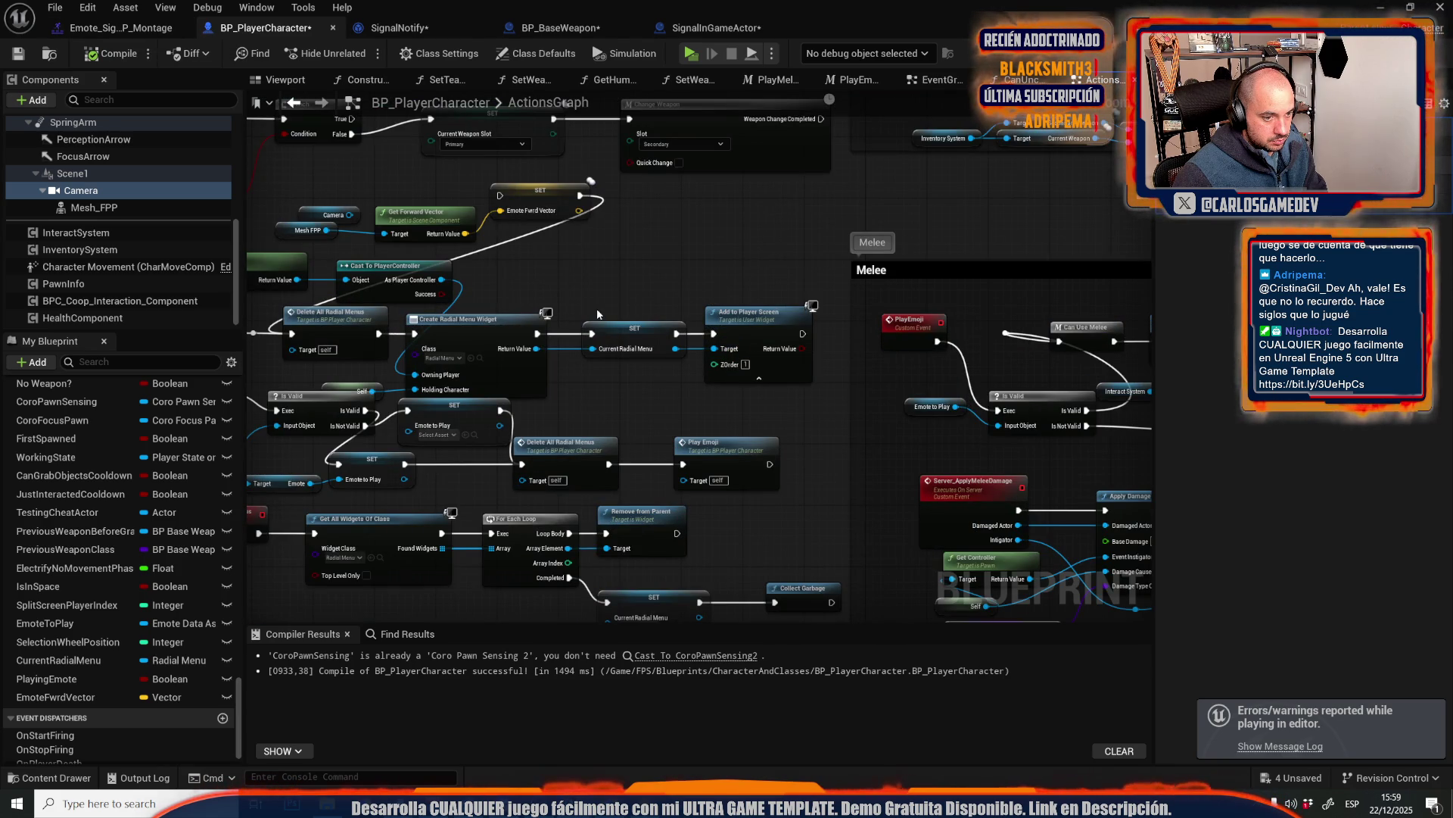
pyautogui.moveTo(506, 312); pyautogui.dragTo(804, 189)
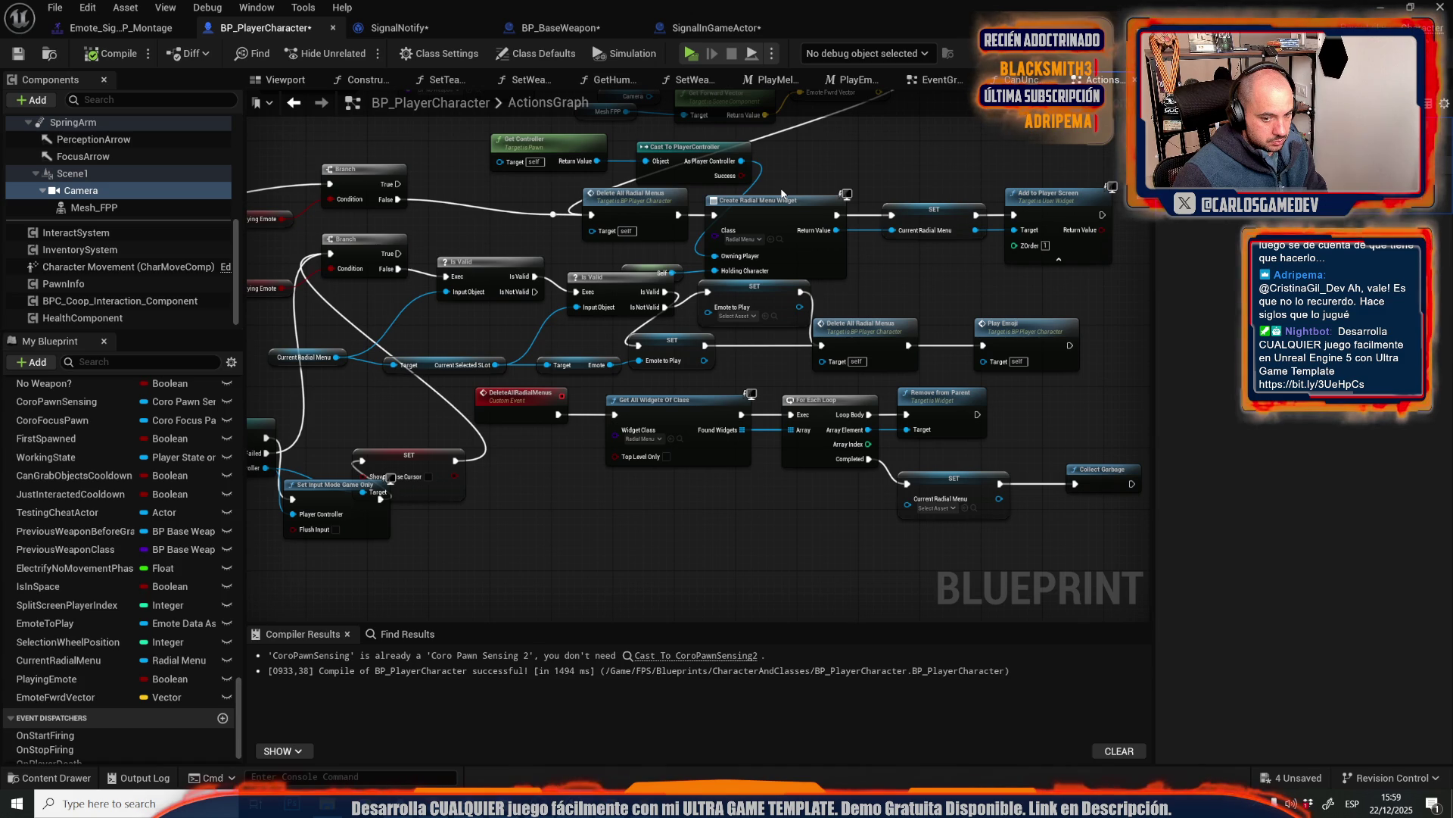
pyautogui.click(84, 22)
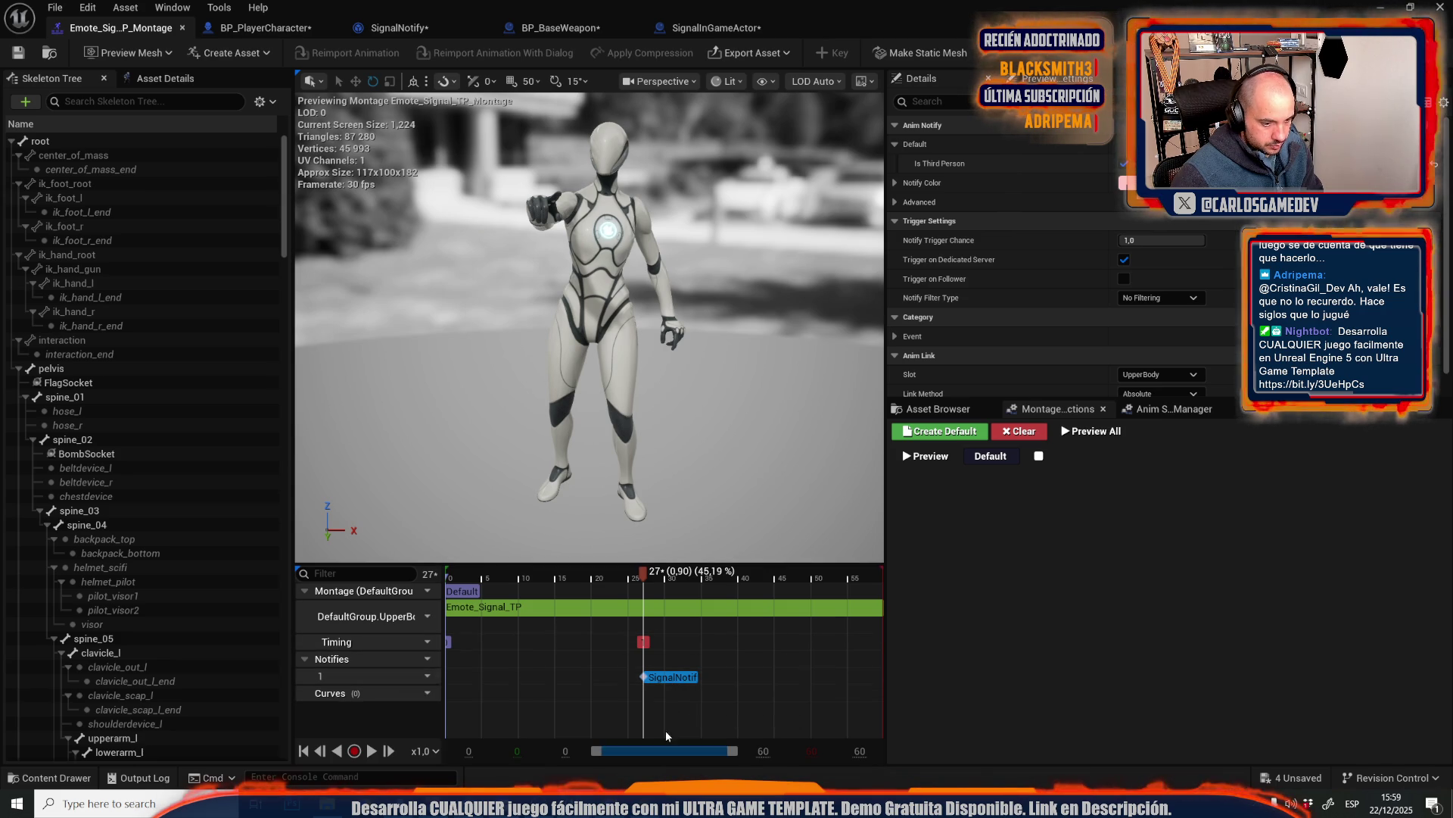
# - In SignalNotify, rewire the lower vector node to Get World Location's output
pyautogui.click(403, 35)
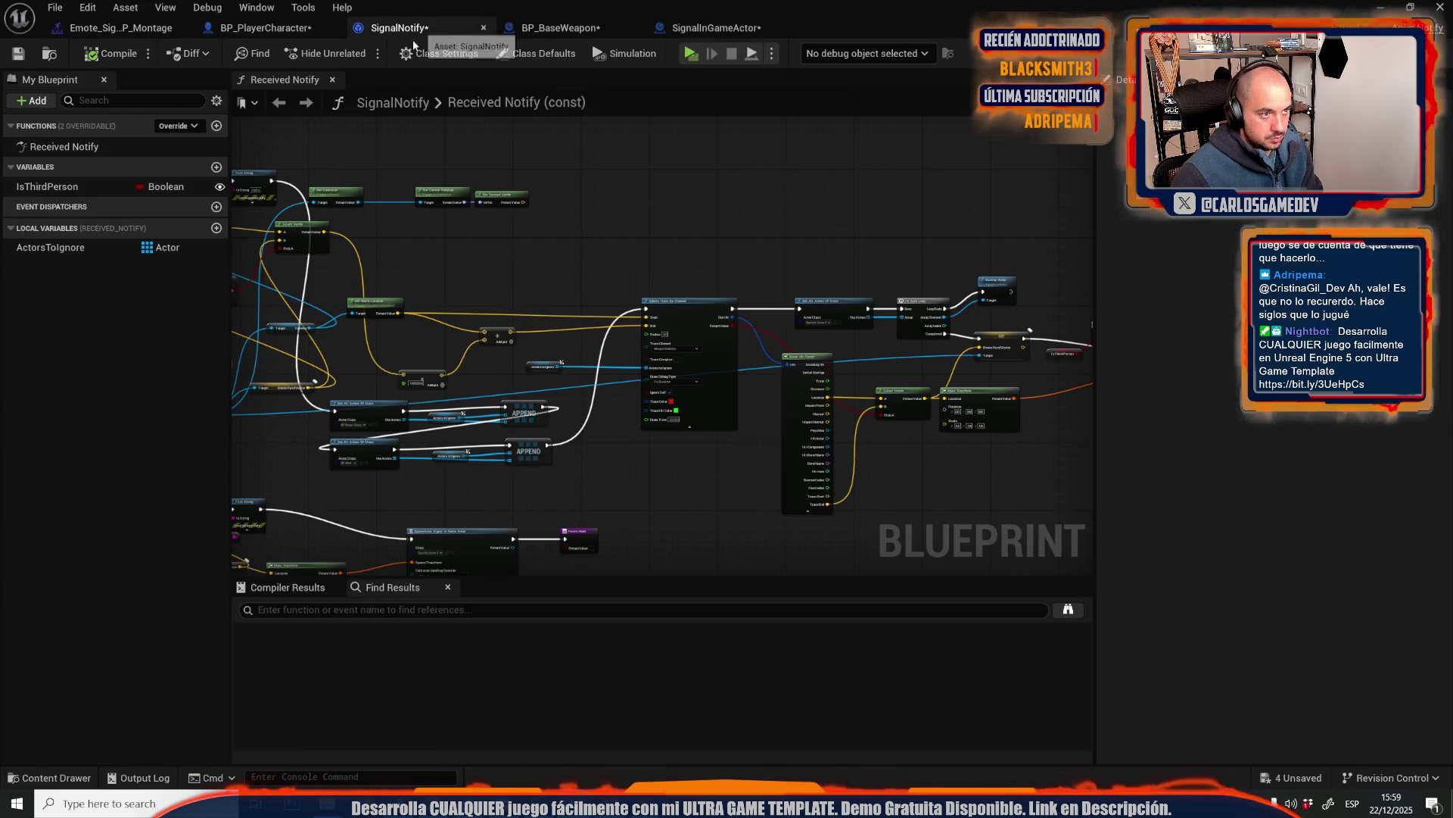
pyautogui.scroll(5, 575, 301)
pyautogui.scroll(-3, 581, 320)
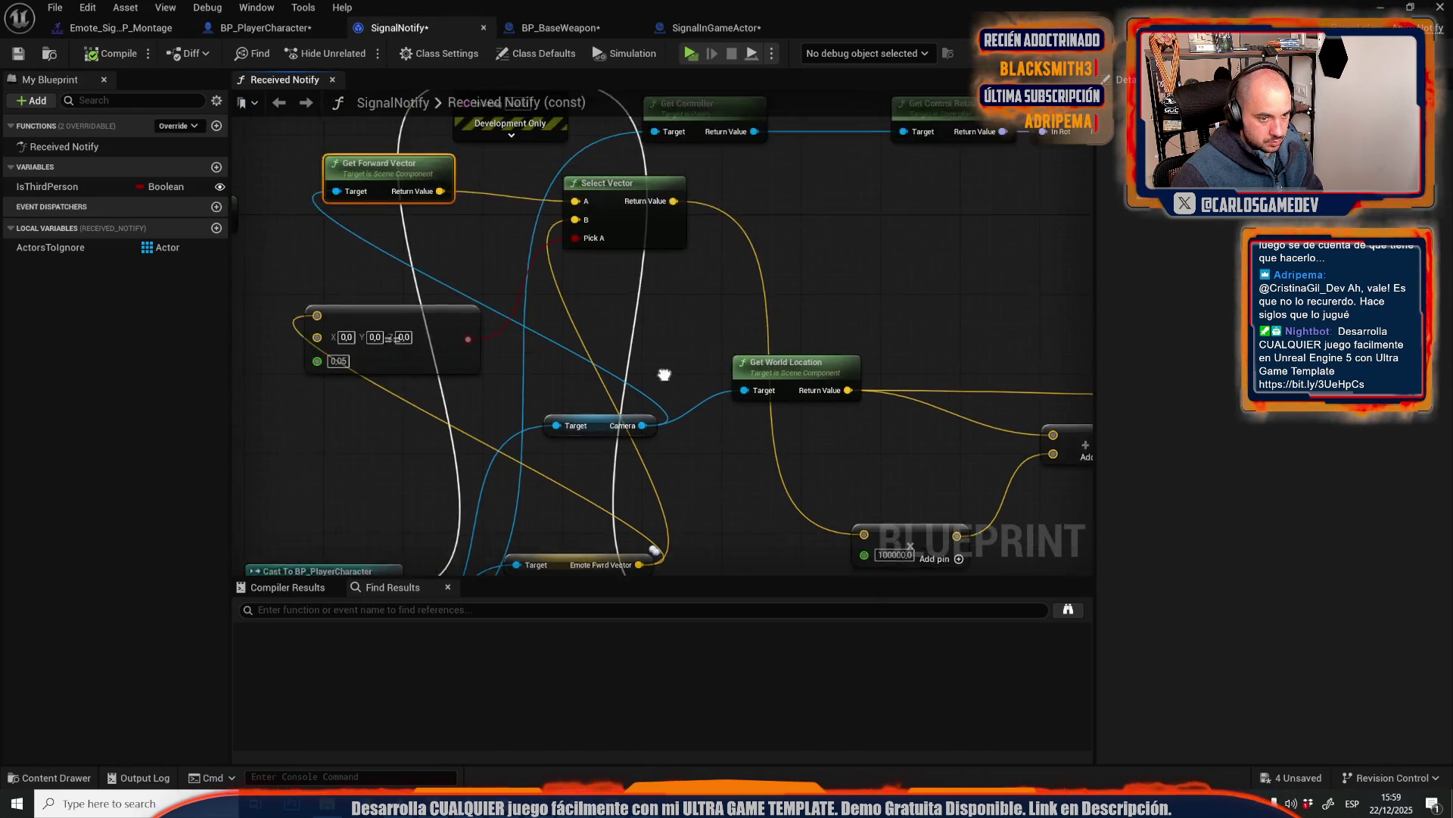
pyautogui.scroll(2, 693, 342)
pyautogui.moveTo(659, 235)
pyautogui.mouseDown()
pyautogui.moveTo(628, 318)
pyautogui.moveTo(651, 462)
pyautogui.moveTo(749, 439)
pyautogui.moveTo(811, 397)
pyautogui.mouseUp()
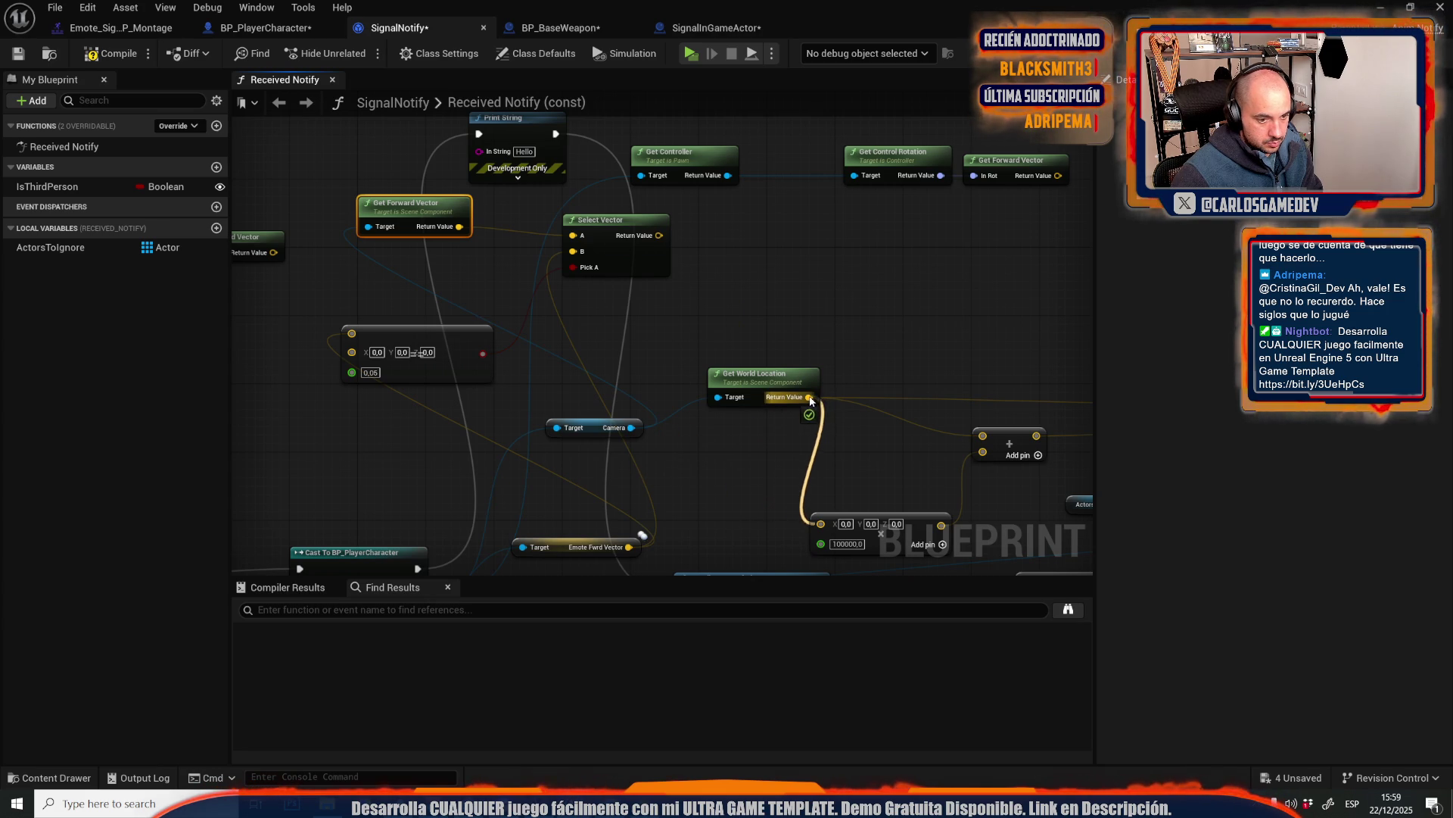
# - Move Make Transform aside and review the SpawnActor, sphere trace and Get All Actors nodes
pyautogui.scroll(-4, 545, 283)
pyautogui.scroll(4, 562, 312)
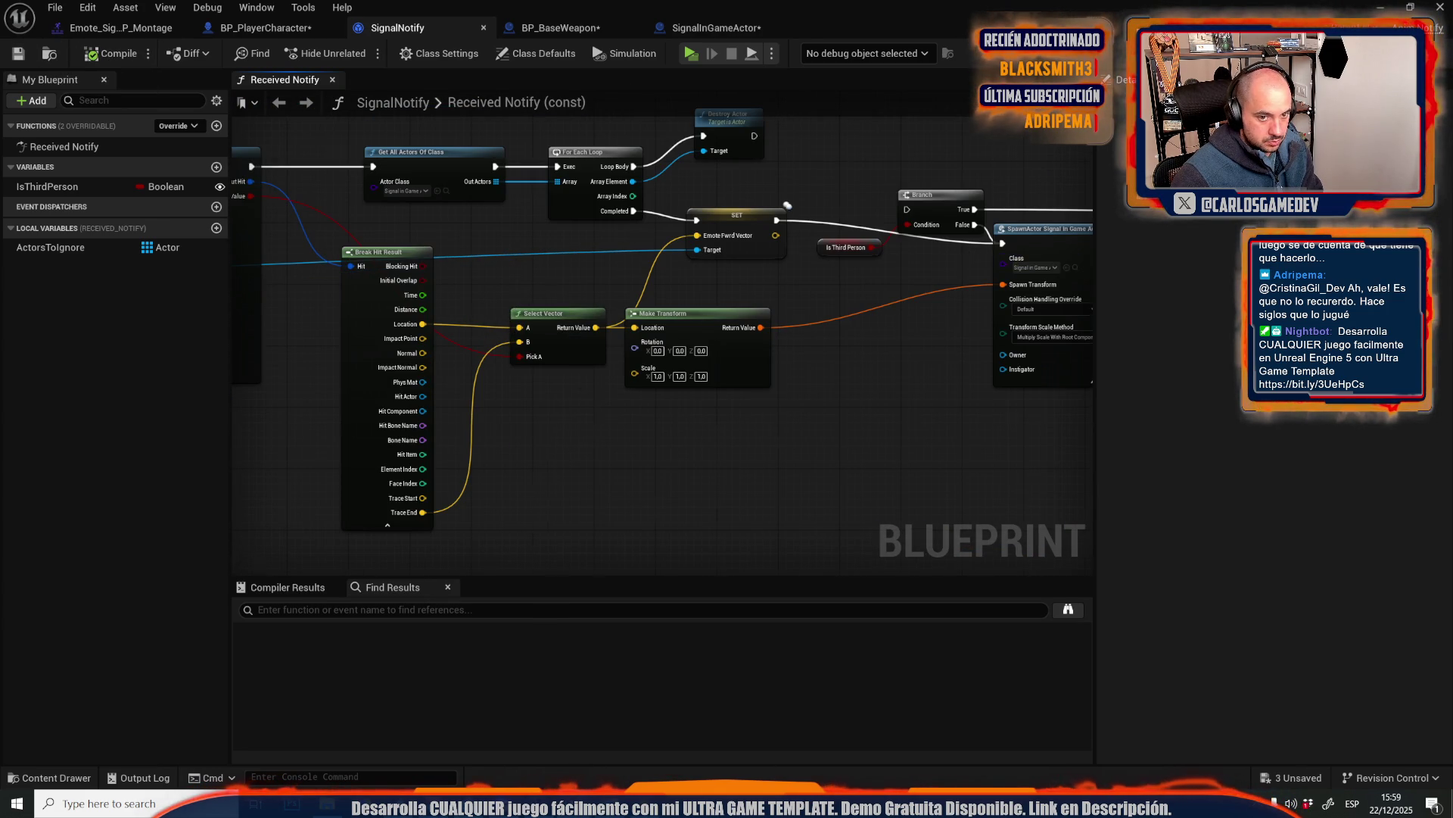
pyautogui.moveTo(1003, 276); pyautogui.dragTo(789, 280)
pyautogui.click(890, 235)
pyautogui.moveTo(545, 383); pyautogui.dragTo(674, 413)
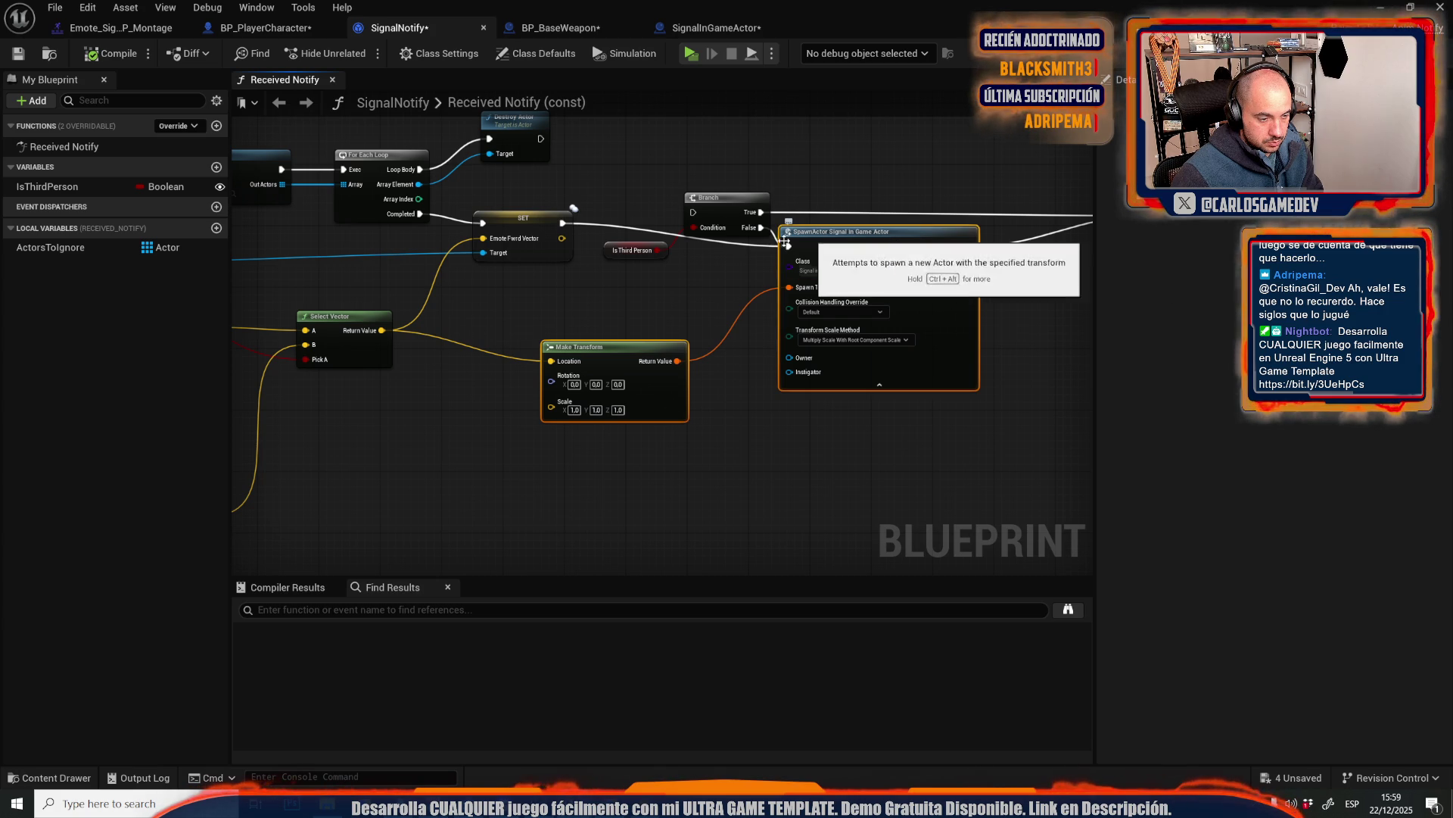
pyautogui.moveTo(892, 242)
pyautogui.mouseDown()
pyautogui.moveTo(947, 250)
pyautogui.moveTo(782, 224)
pyautogui.mouseUp()
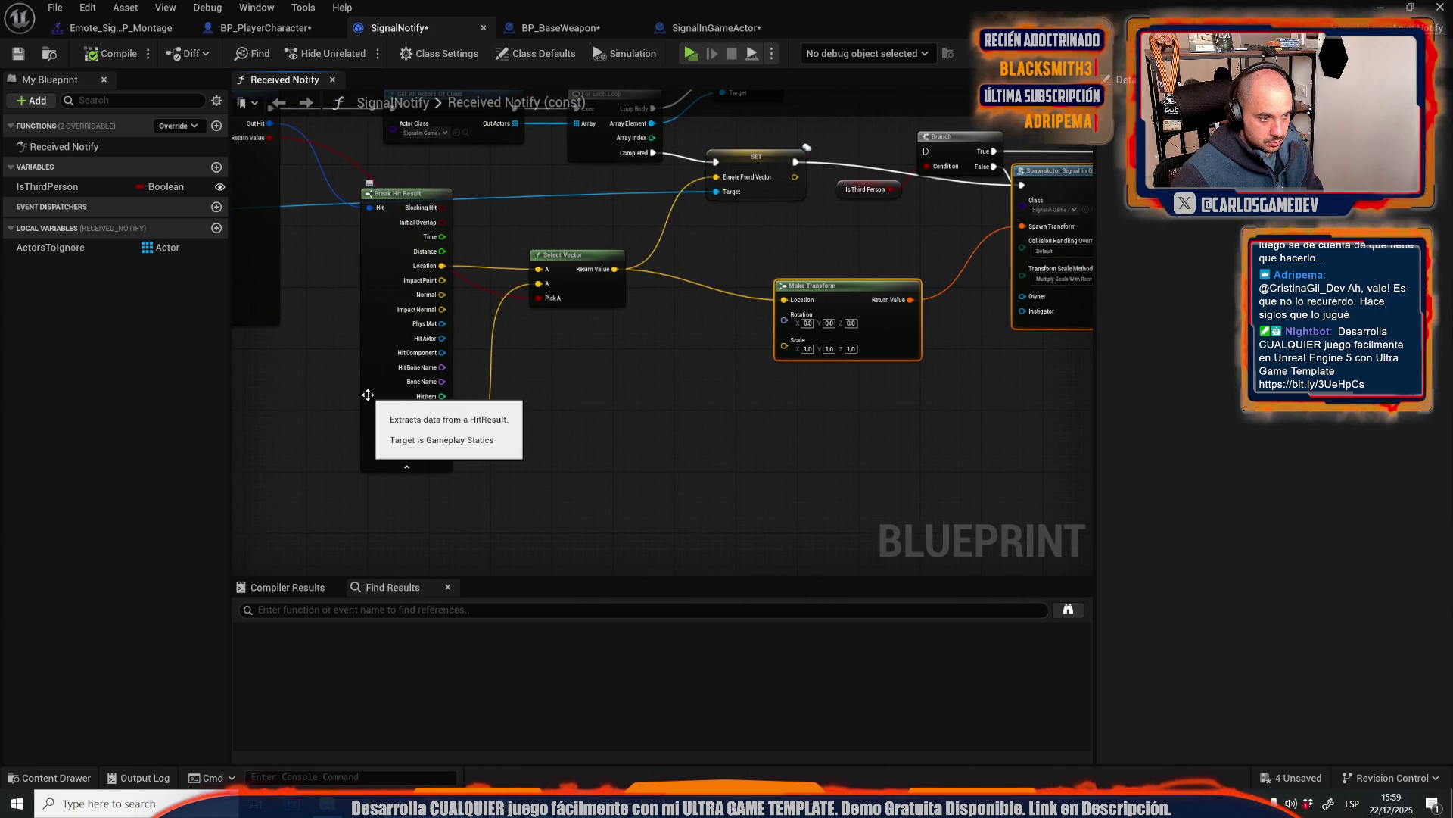
pyautogui.moveTo(389, 391); pyautogui.dragTo(697, 415)
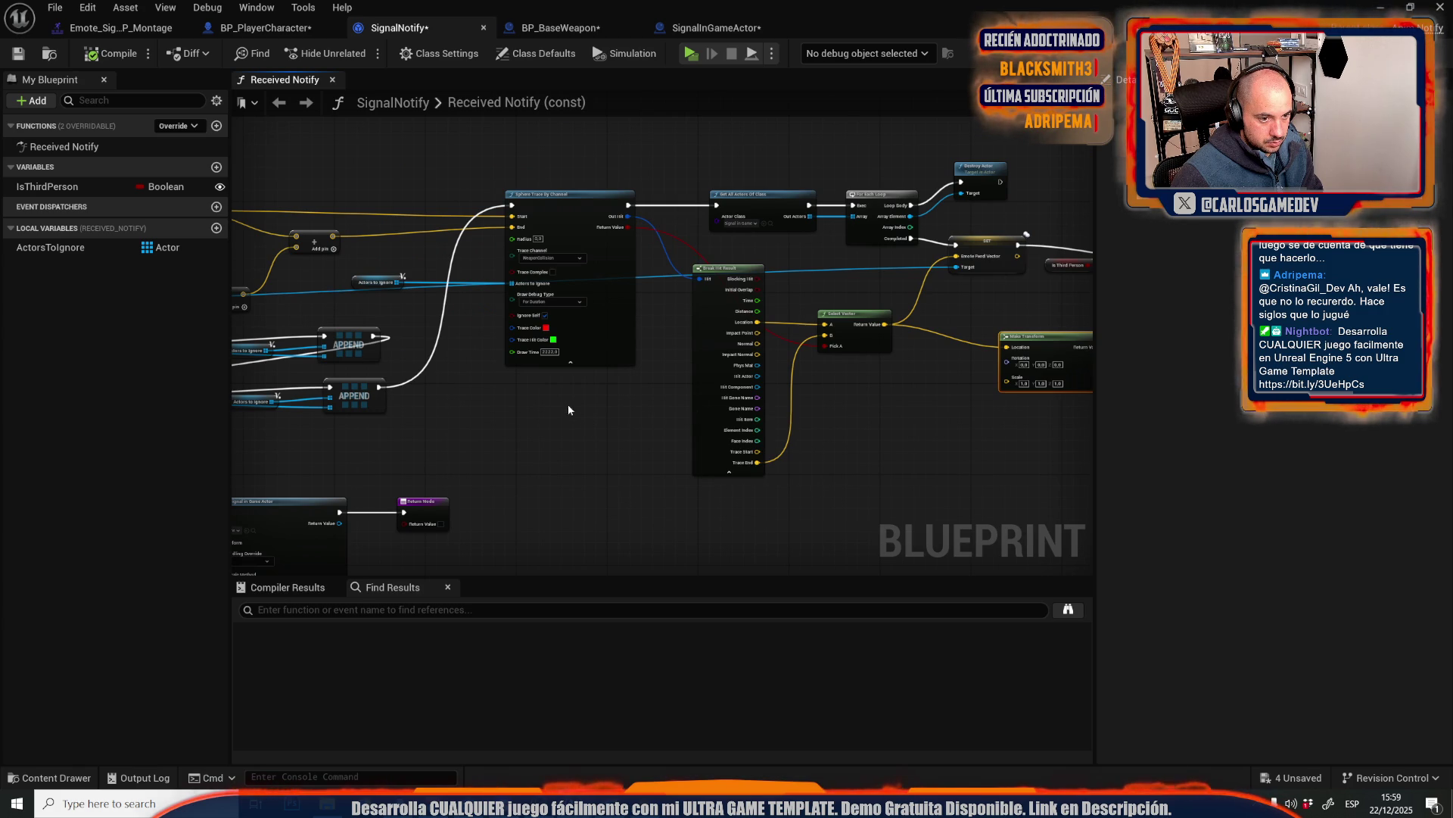
pyautogui.moveTo(568, 403); pyautogui.dragTo(601, 171)
# - In BP_PlayerCharacter, reposition the Set Input Mode Game Only node beside the IA_Emotes logic
pyautogui.click(261, 30)
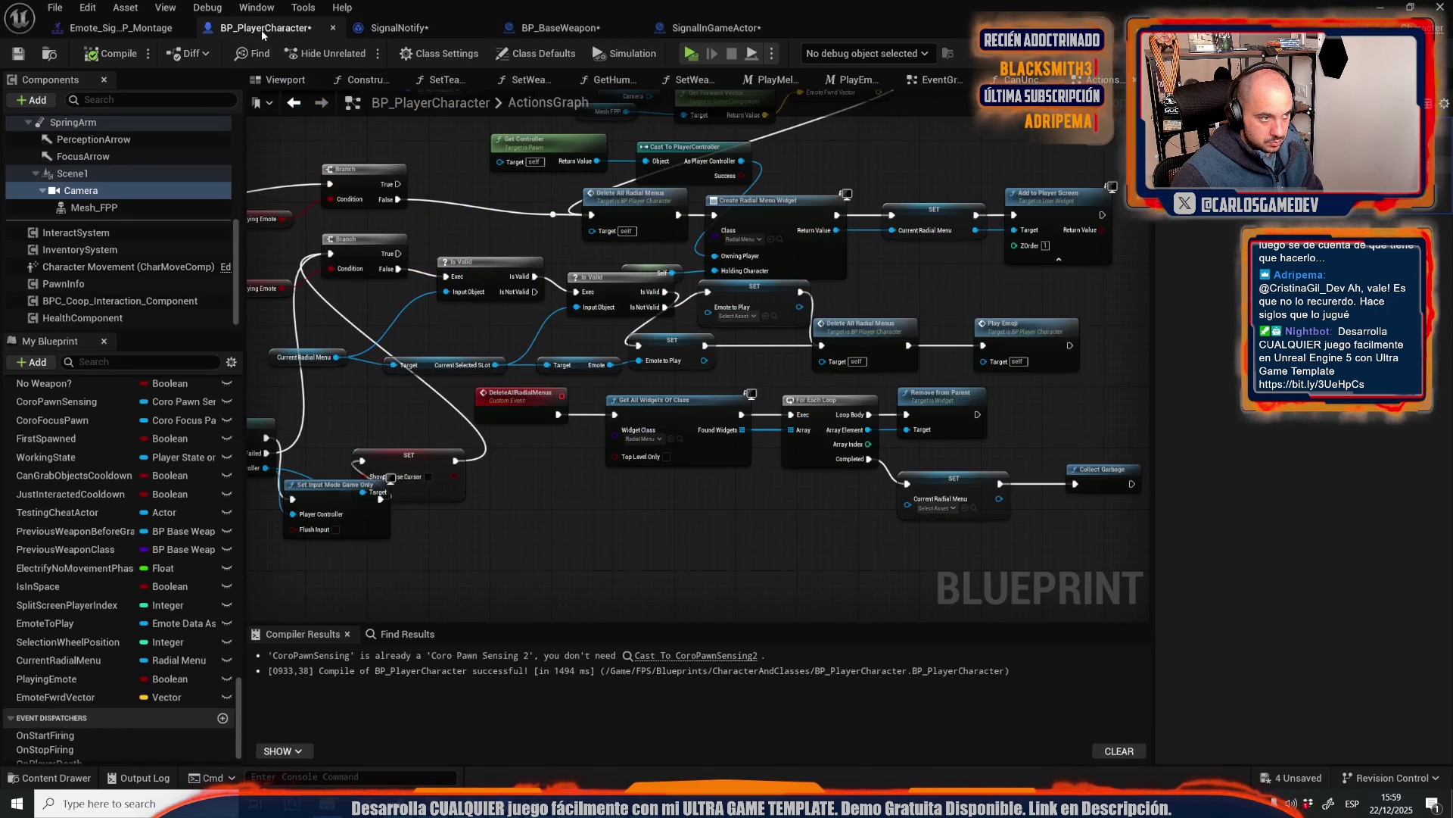
pyautogui.moveTo(589, 358); pyautogui.dragTo(807, 317)
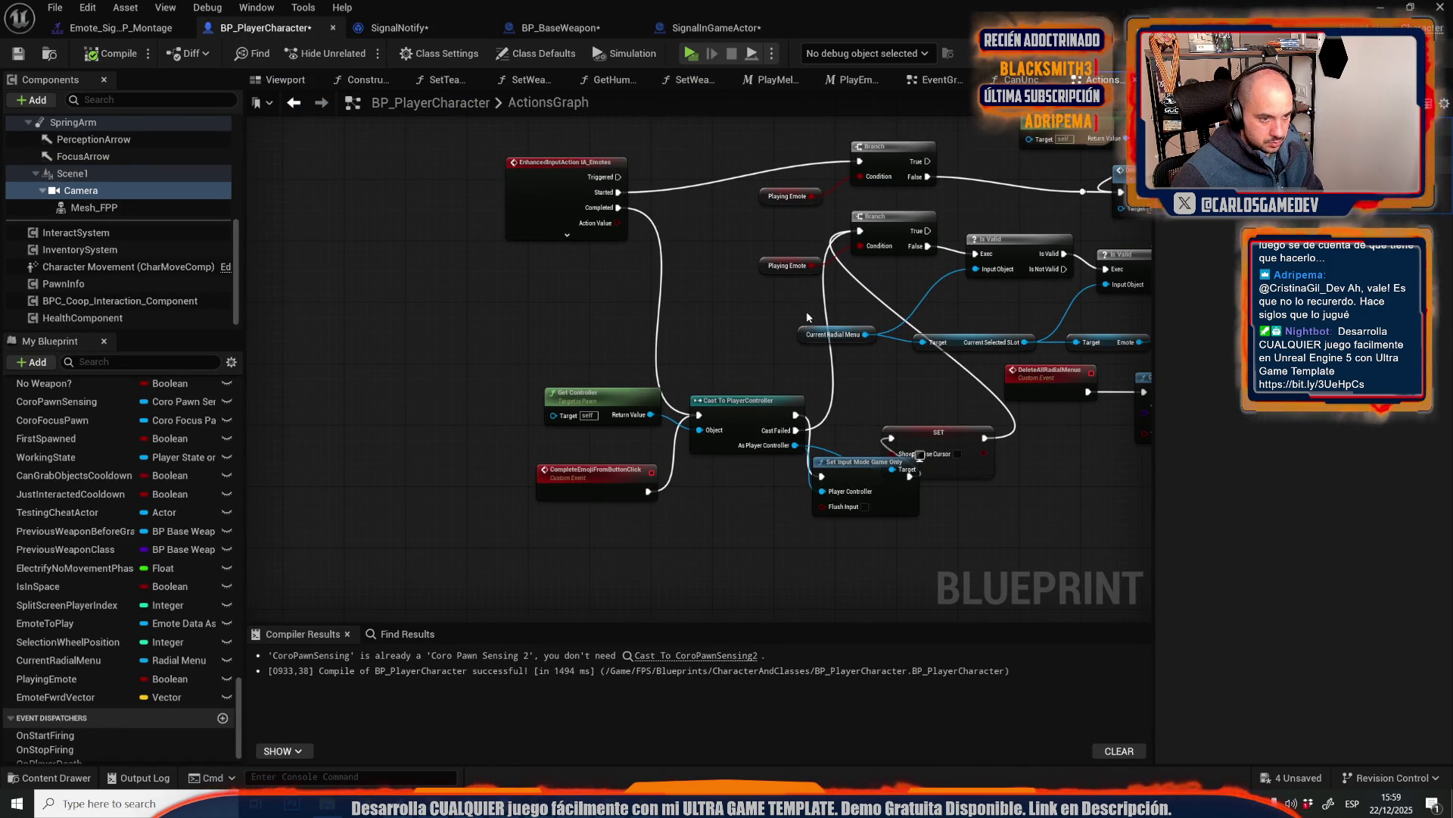
pyautogui.moveTo(868, 471); pyautogui.dragTo(844, 498)
pyautogui.moveTo(772, 236); pyautogui.dragTo(508, 237)
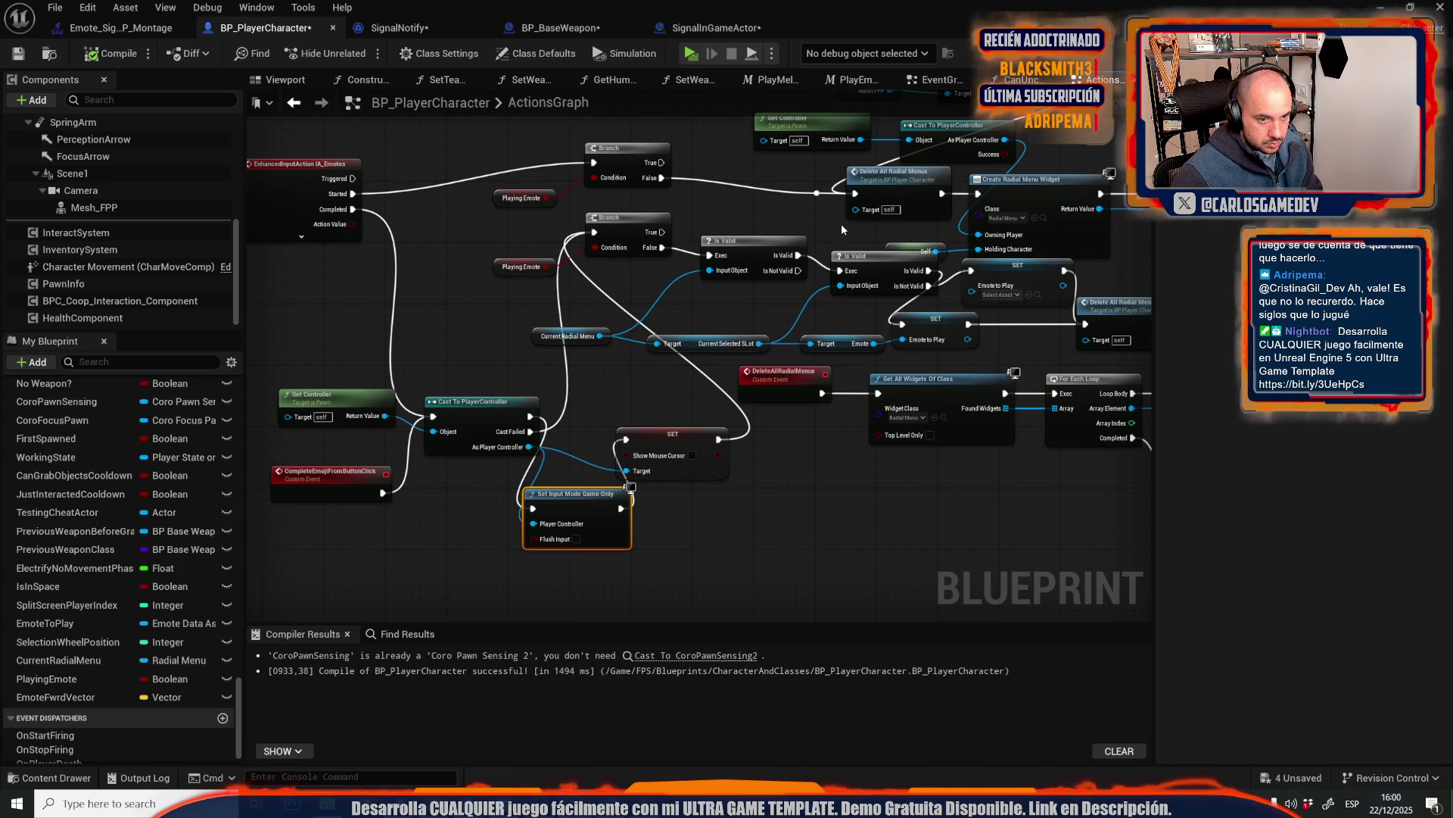
pyautogui.moveTo(716, 217); pyautogui.dragTo(415, 240)
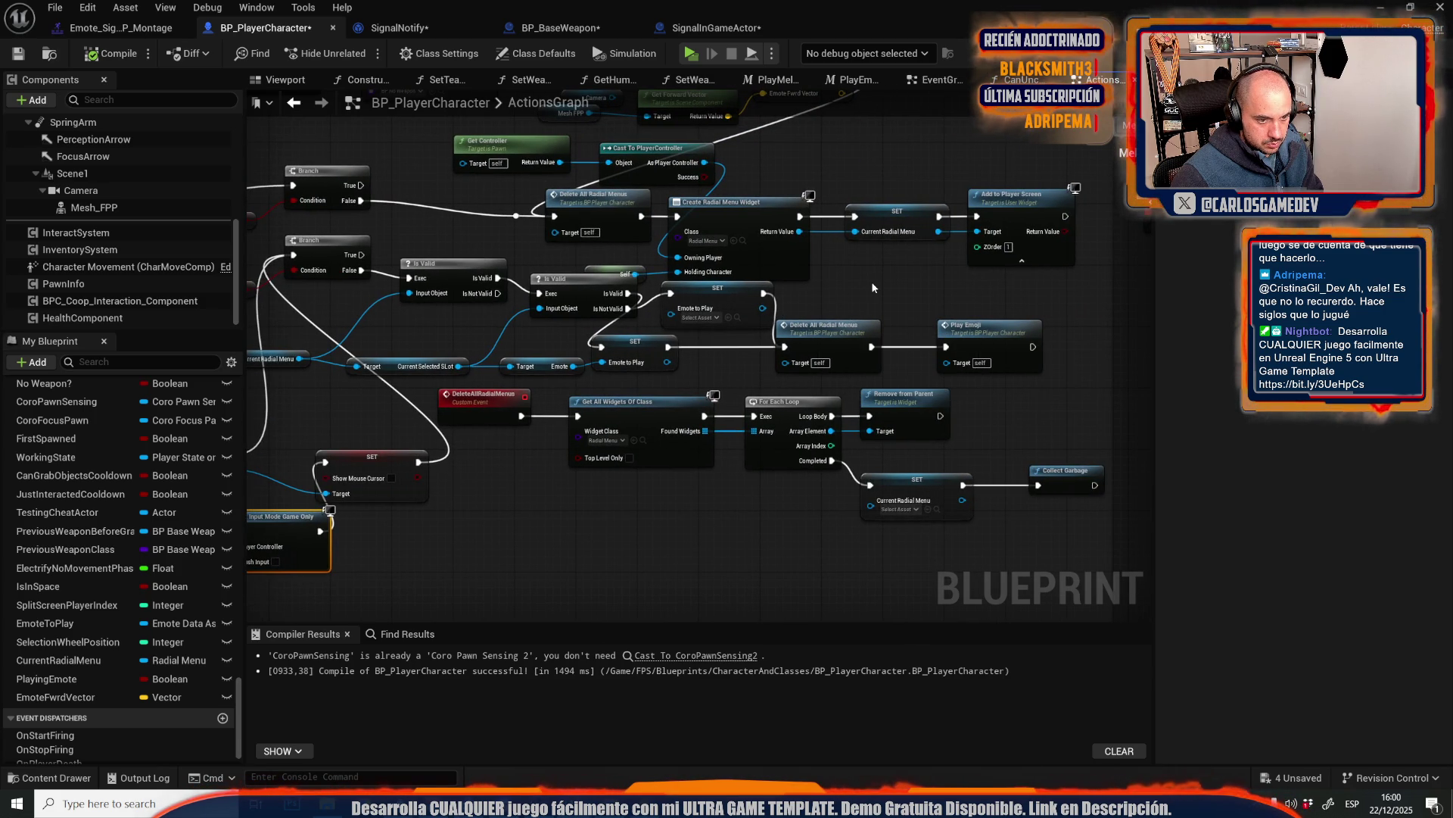
# - Pan to the Melee section's Server_PlayTPPMeleeAnimation and Multicast_PlayMeleeMontage events
pyautogui.moveTo(872, 287)
pyautogui.mouseDown()
pyautogui.moveTo(459, 260)
pyautogui.moveTo(1144, 579)
pyautogui.mouseUp()
pyautogui.moveTo(937, 444)
pyautogui.mouseDown()
pyautogui.moveTo(295, 437)
pyautogui.moveTo(46, 272)
pyautogui.moveTo(7, 92)
pyautogui.mouseUp()
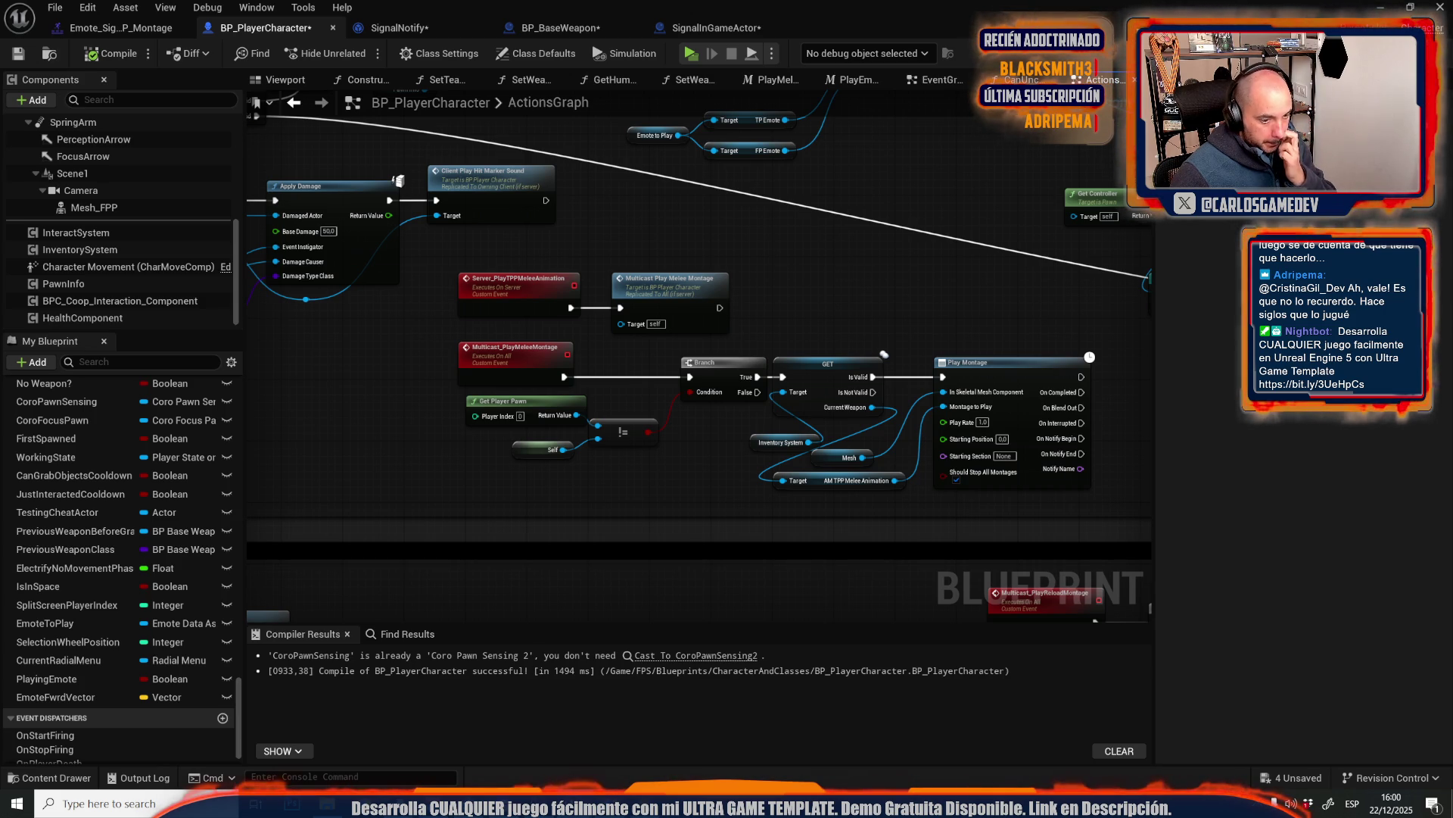
pyautogui.moveTo(418, 297); pyautogui.dragTo(433, 268)
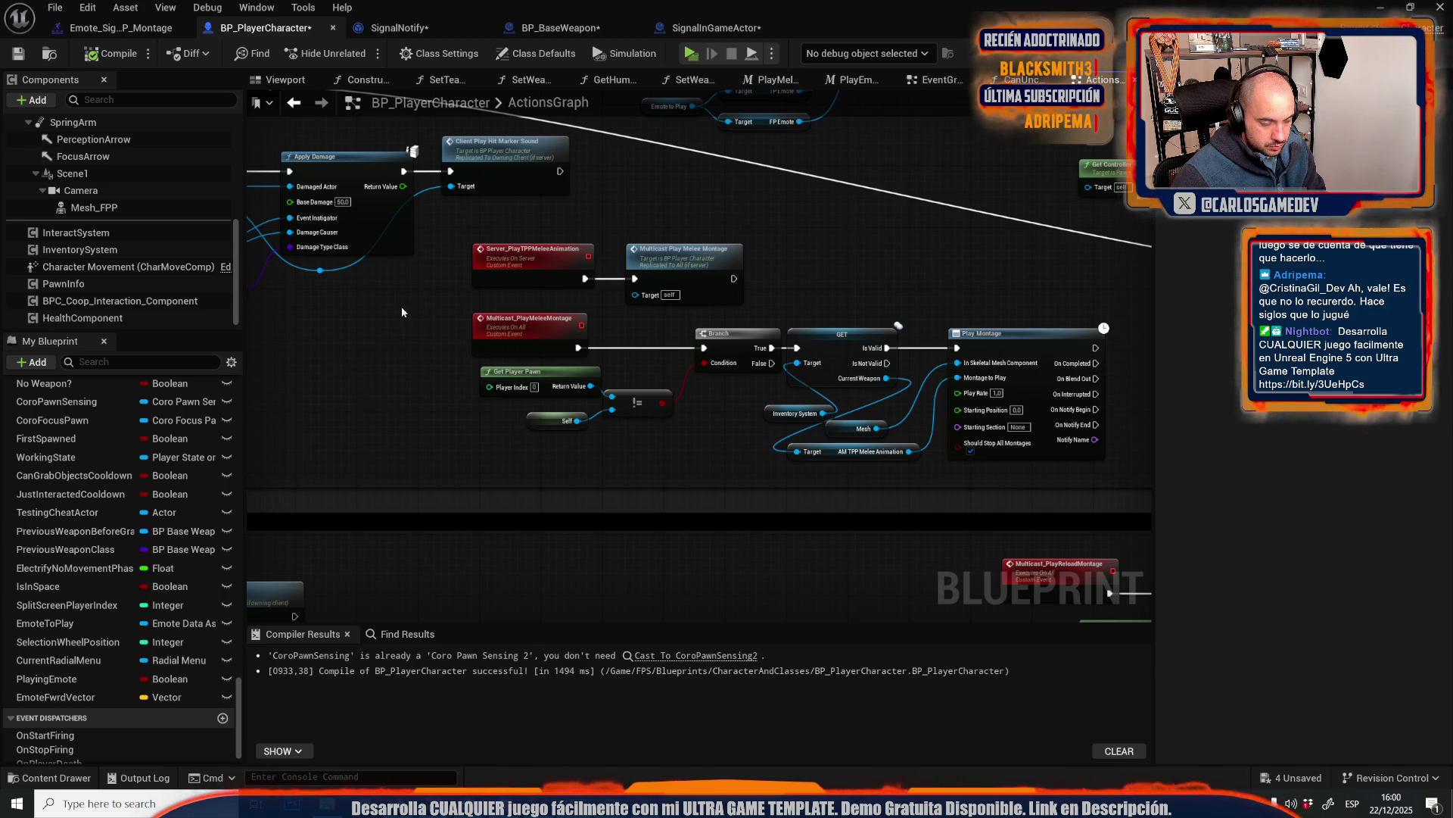
pyautogui.scroll(-4, 401, 308)
pyautogui.scroll(5, 402, 309)
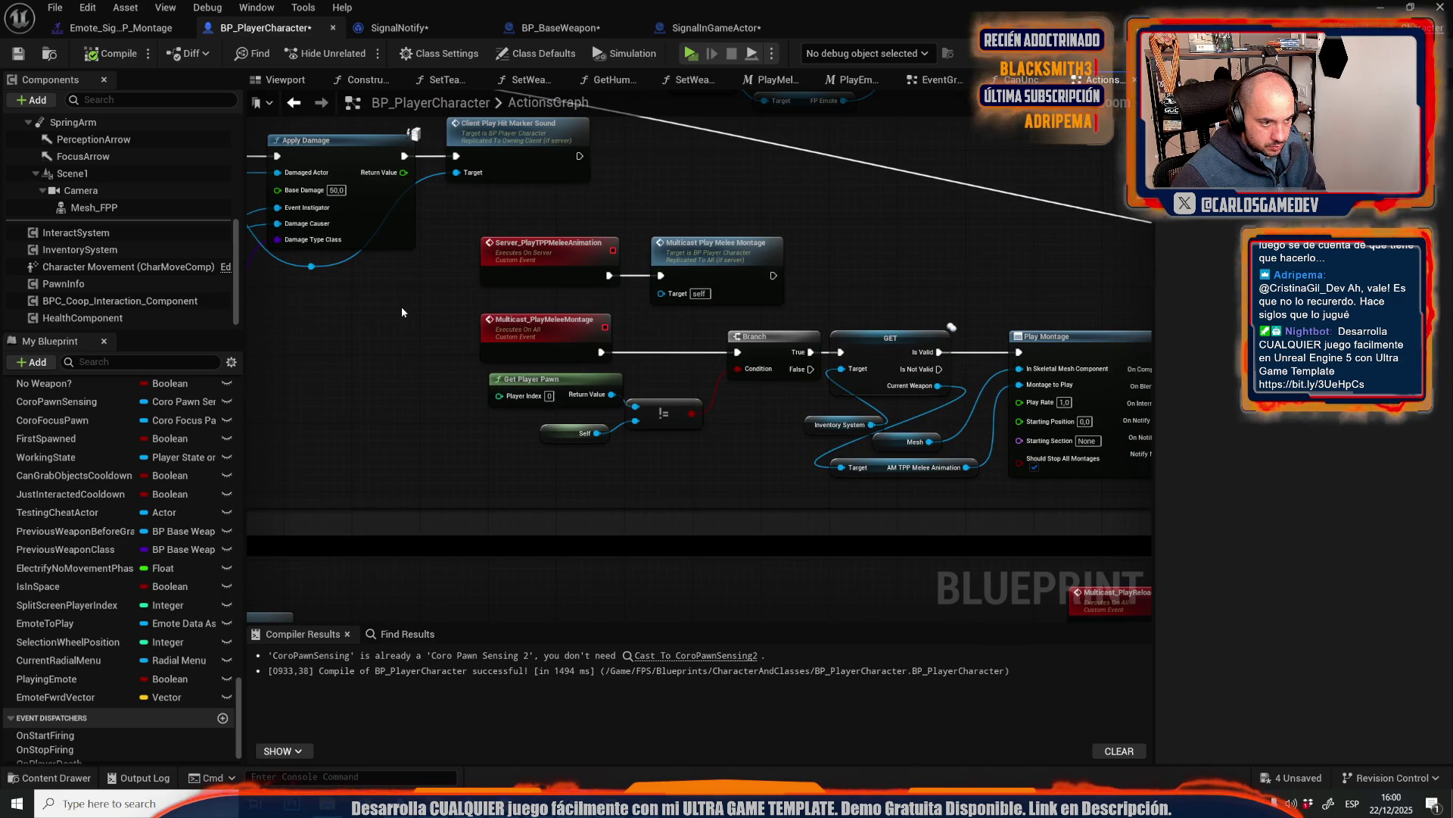
pyautogui.scroll(-4, 402, 310)
pyautogui.scroll(4, 402, 311)
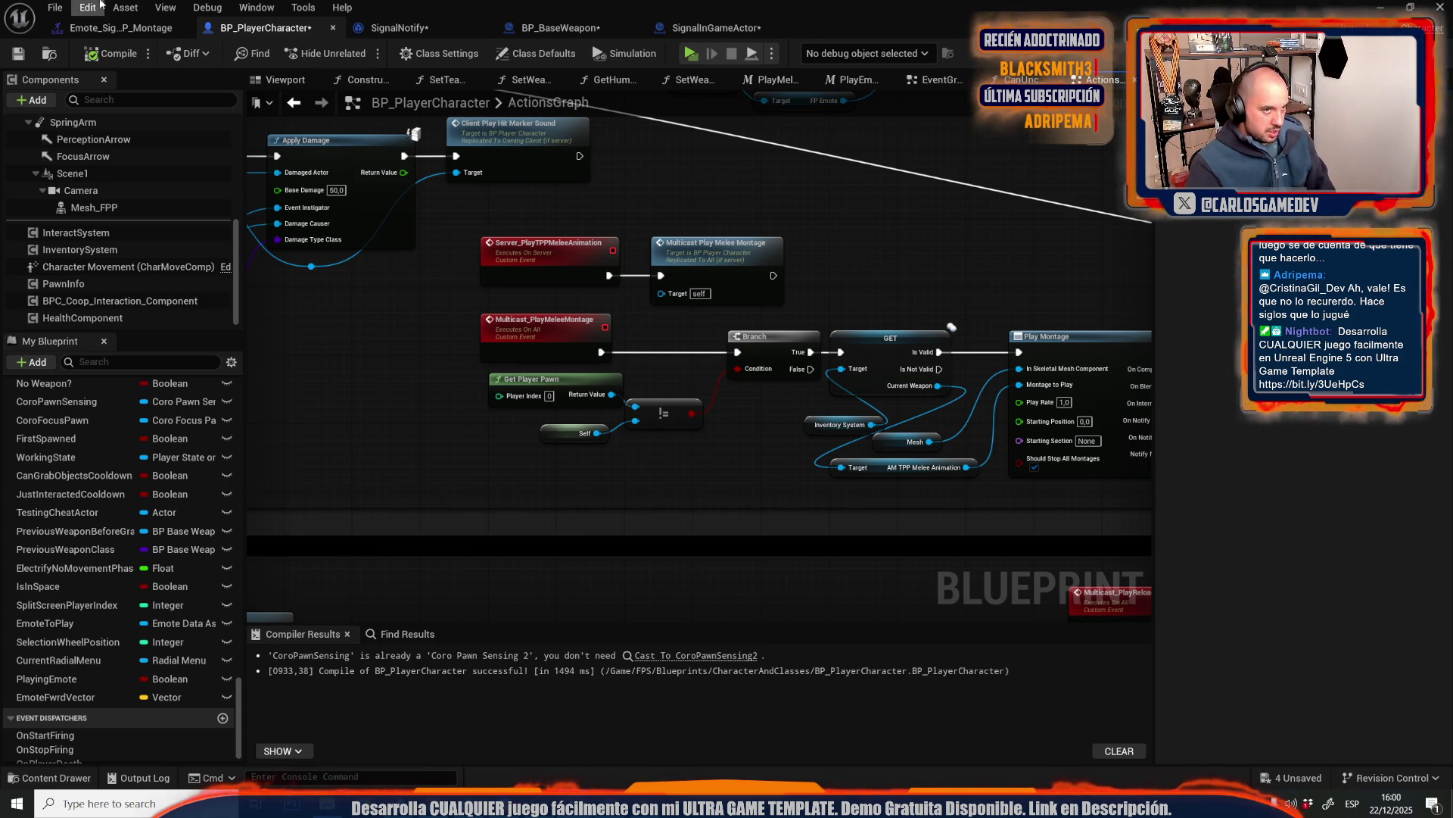
# - Survey SignalNotify's SpawnActor, sphere trace and Break Hit Result nodes, then view SignalInGameActor's EventGraph
pyautogui.click(383, 29)
pyautogui.scroll(-2, 507, 233)
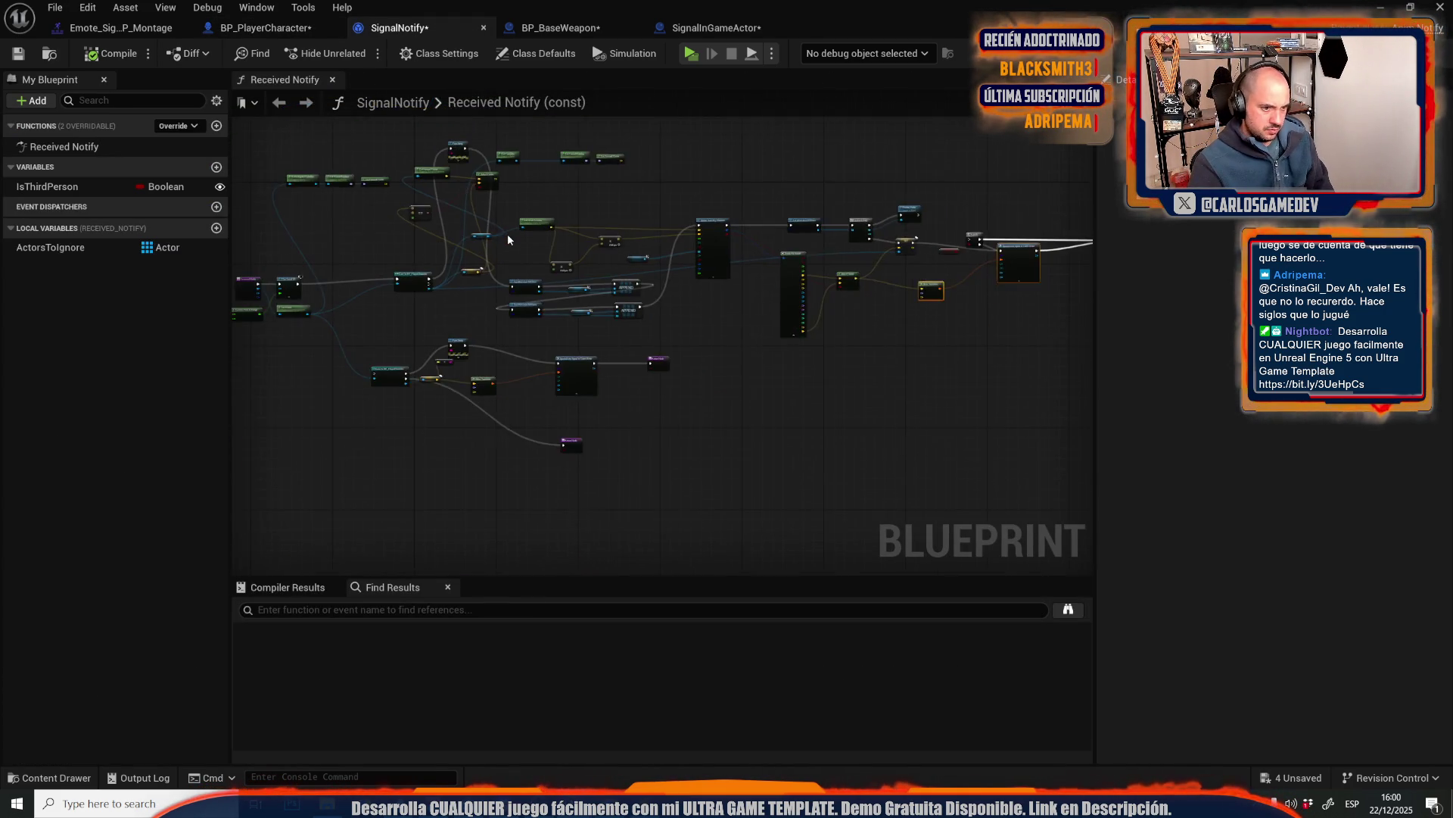
pyautogui.scroll(2, 499, 258)
pyautogui.moveTo(487, 508); pyautogui.dragTo(654, 277)
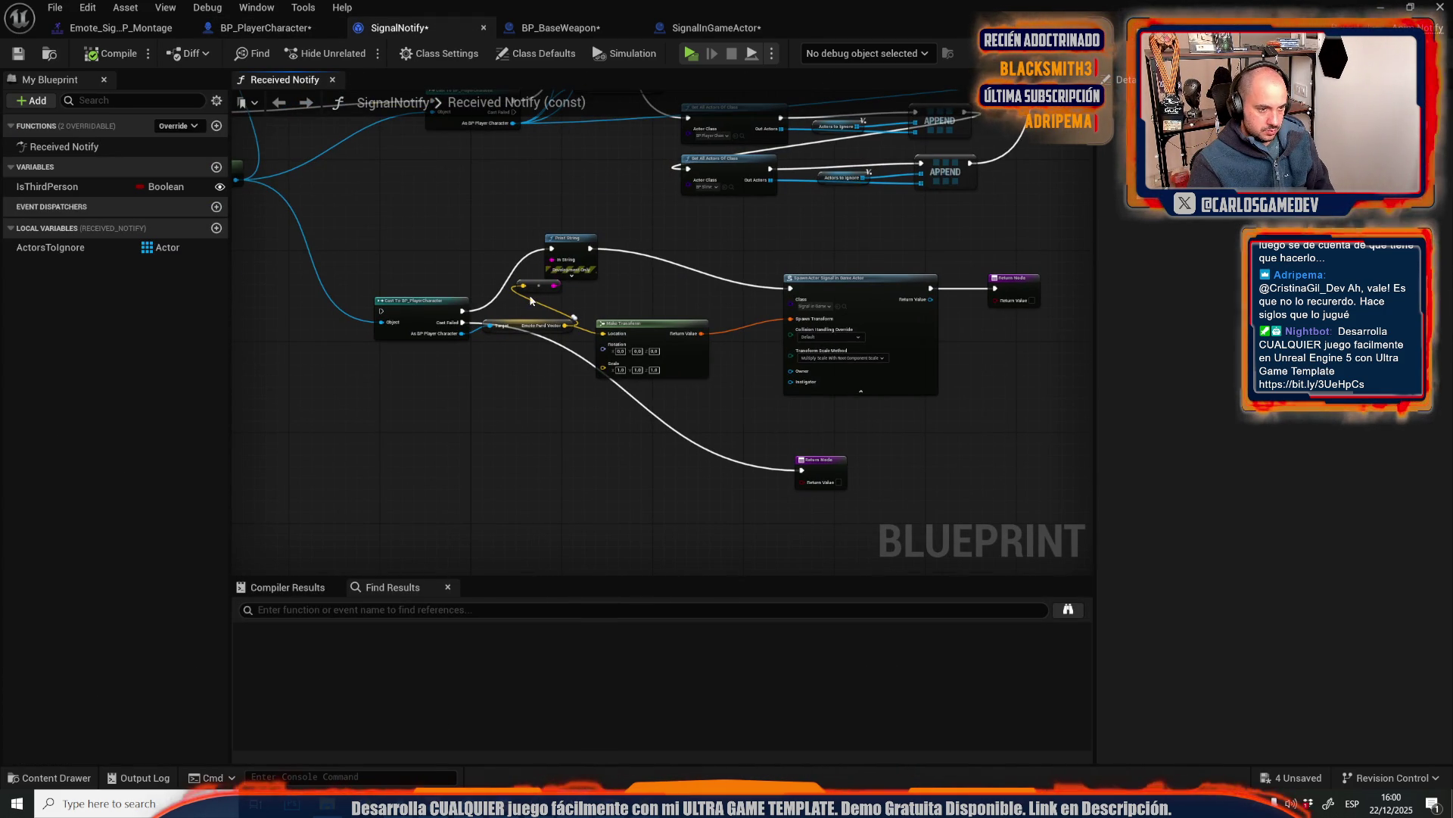
pyautogui.moveTo(477, 246)
pyautogui.mouseDown()
pyautogui.moveTo(639, 483)
pyautogui.moveTo(262, 512)
pyautogui.mouseUp()
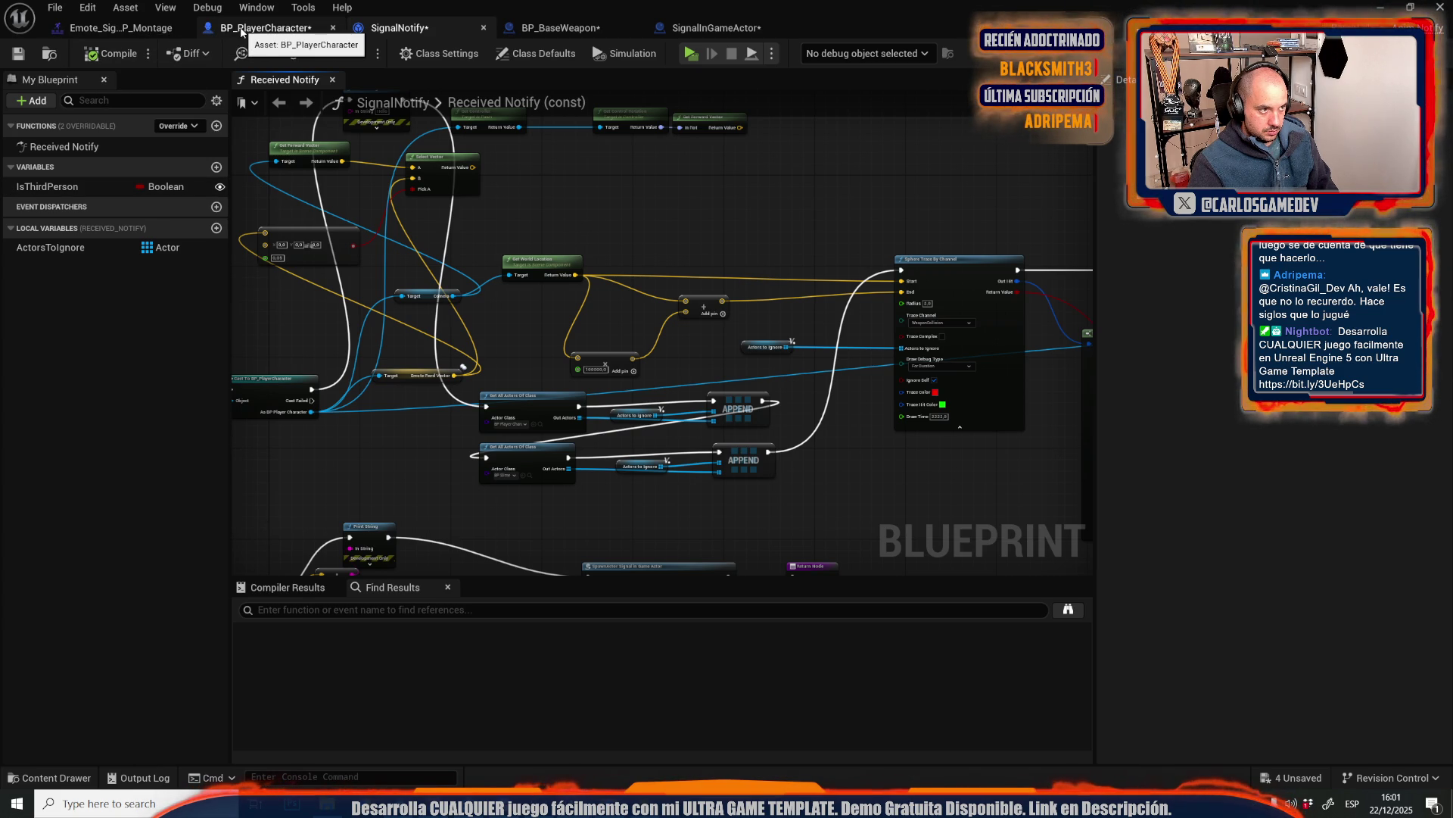
pyautogui.scroll(-5, 593, 226)
pyautogui.scroll(5, 801, 301)
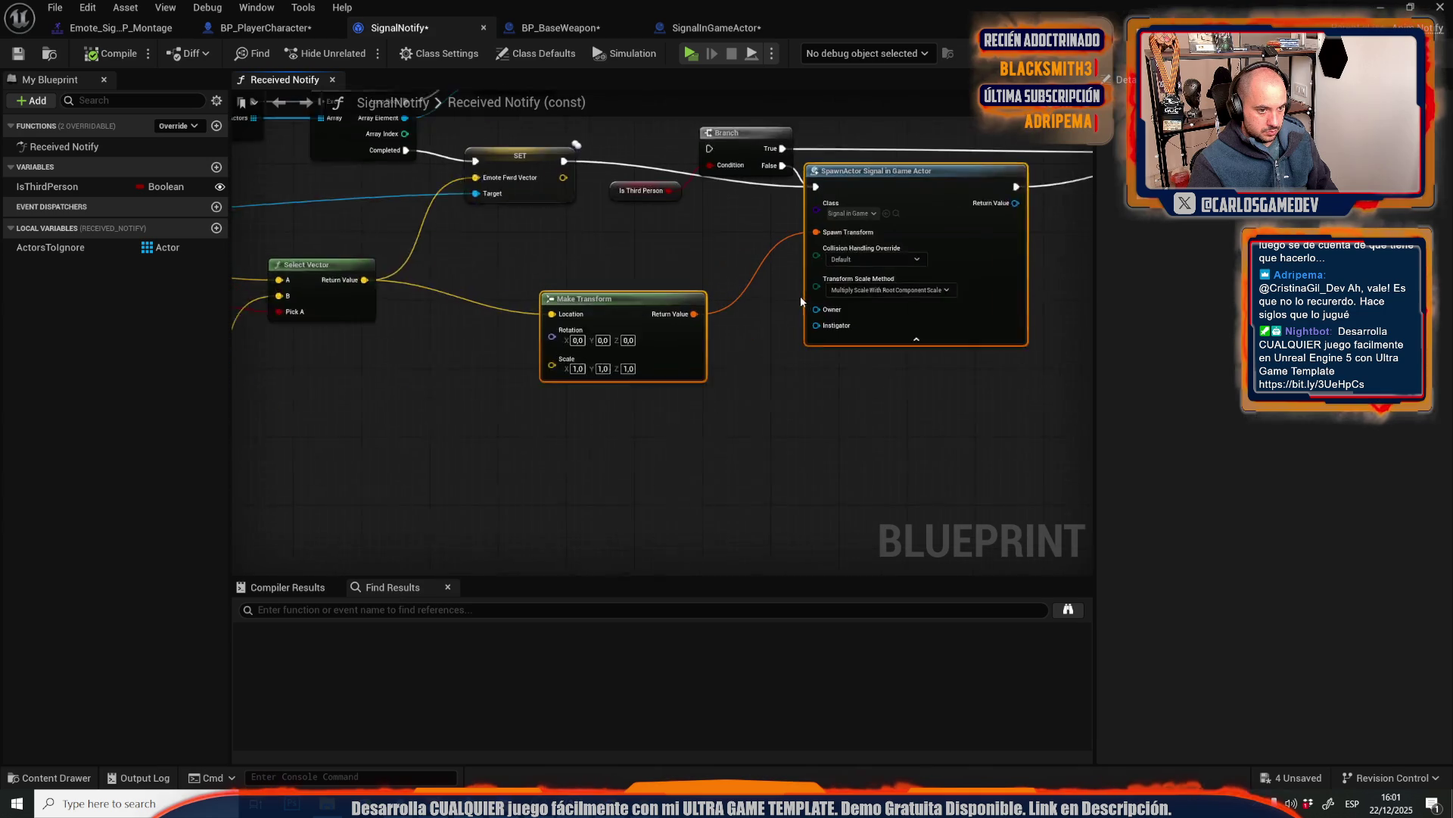
pyautogui.scroll(1, 801, 301)
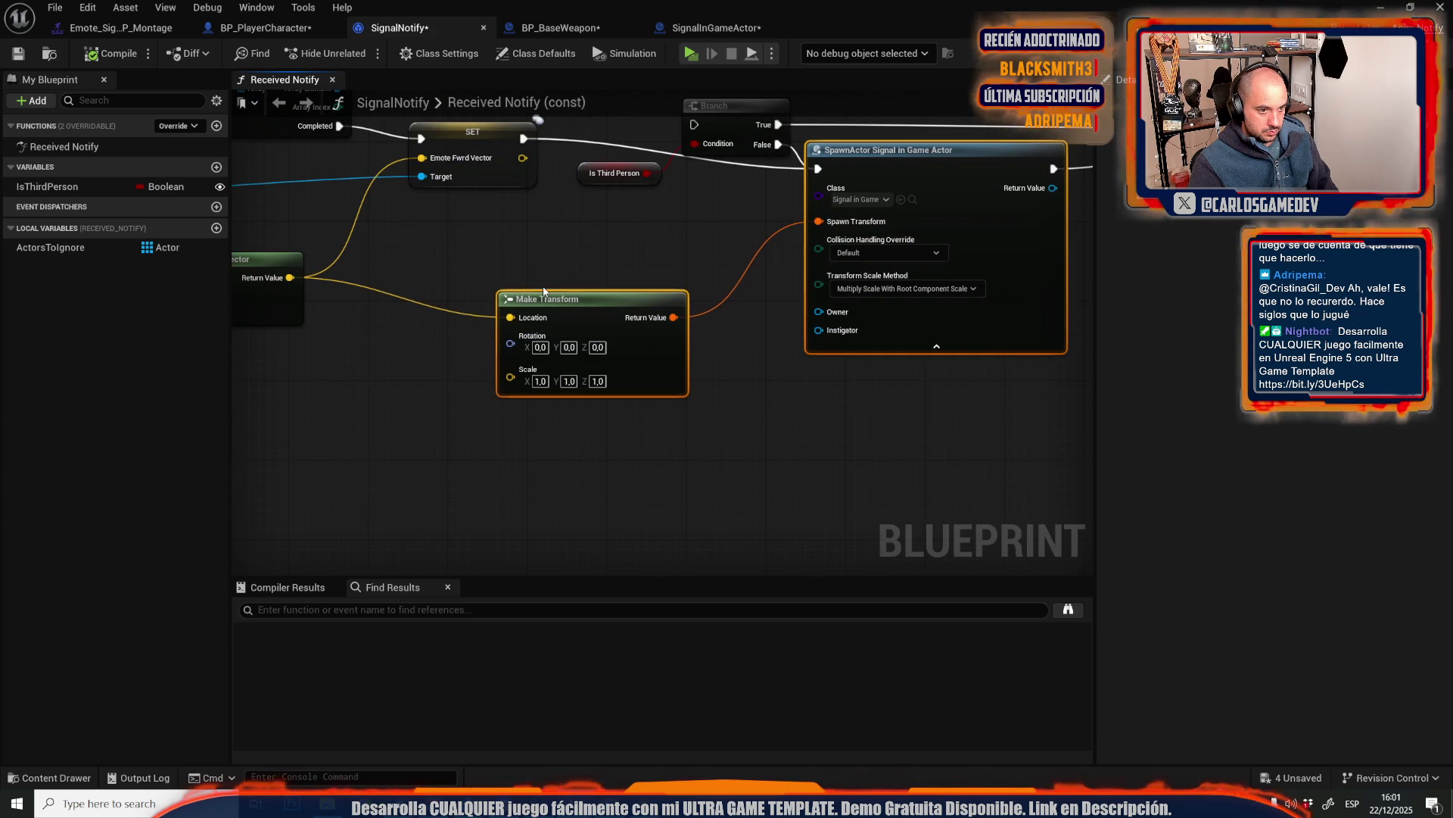
pyautogui.moveTo(543, 292); pyautogui.dragTo(984, 335)
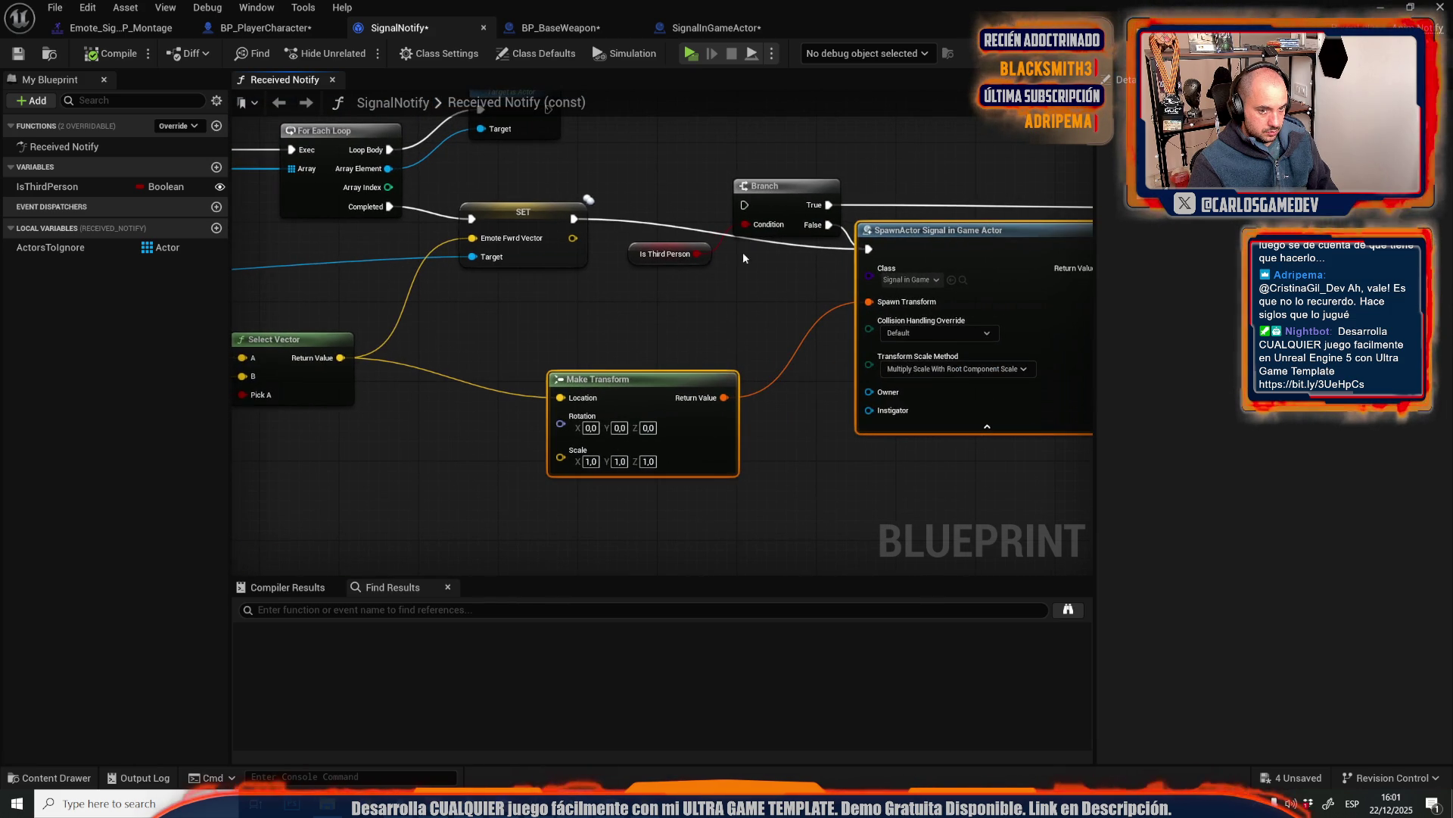
pyautogui.click(698, 29)
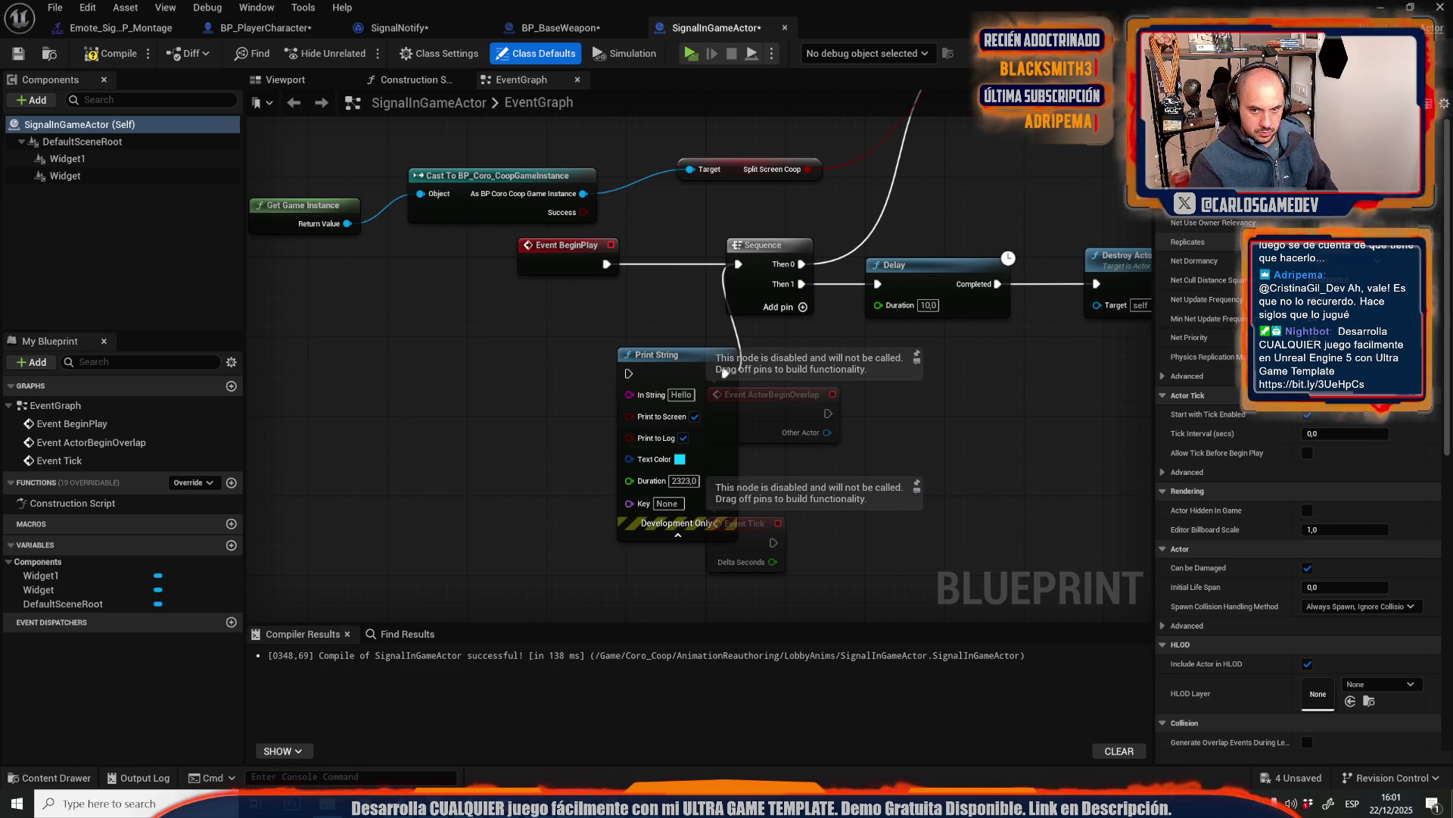
# - Compile SignalInGameActor and return to BP_PlayerCharacter's graph
pyautogui.click(109, 53)
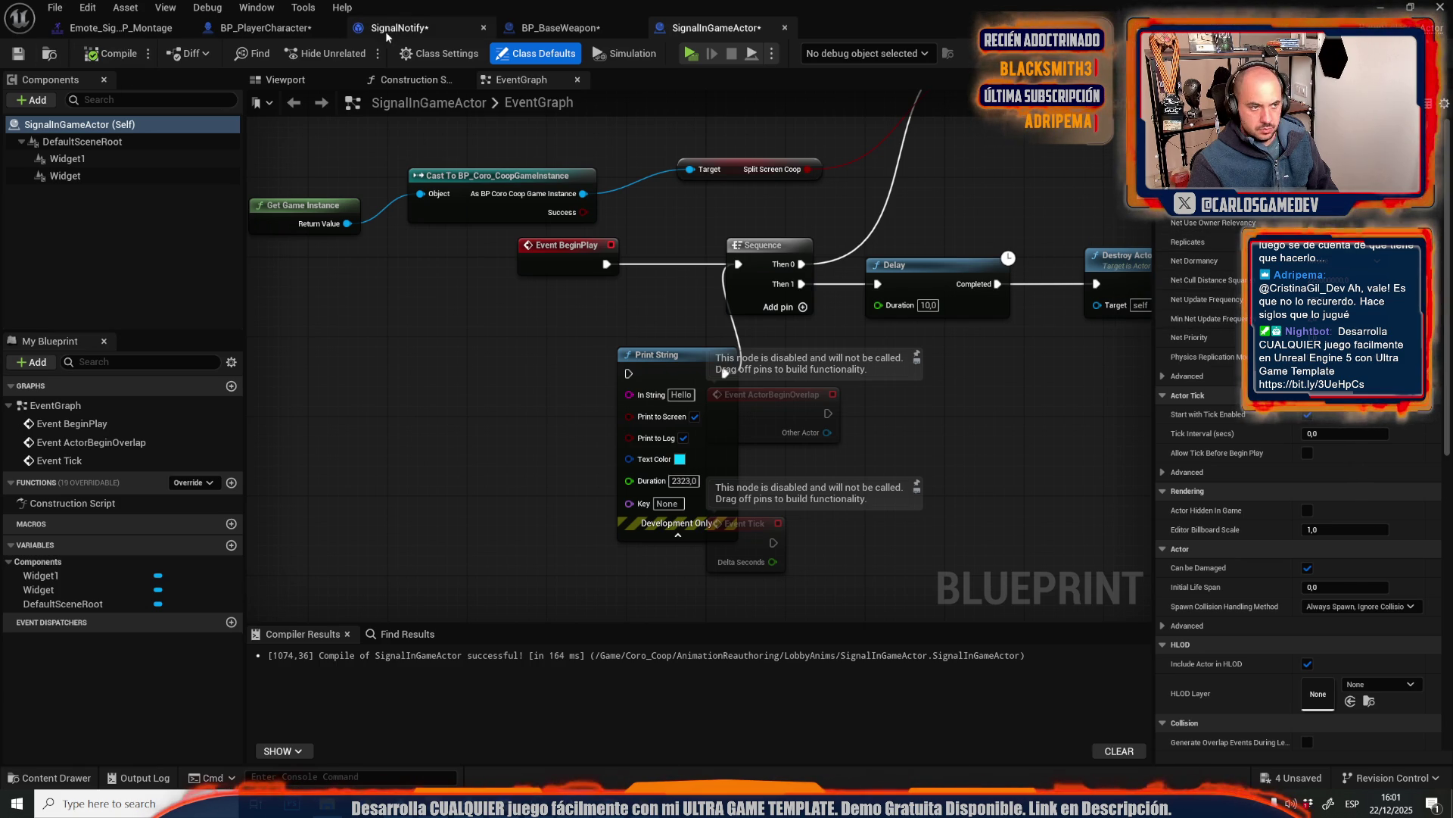
pyautogui.click(272, 31)
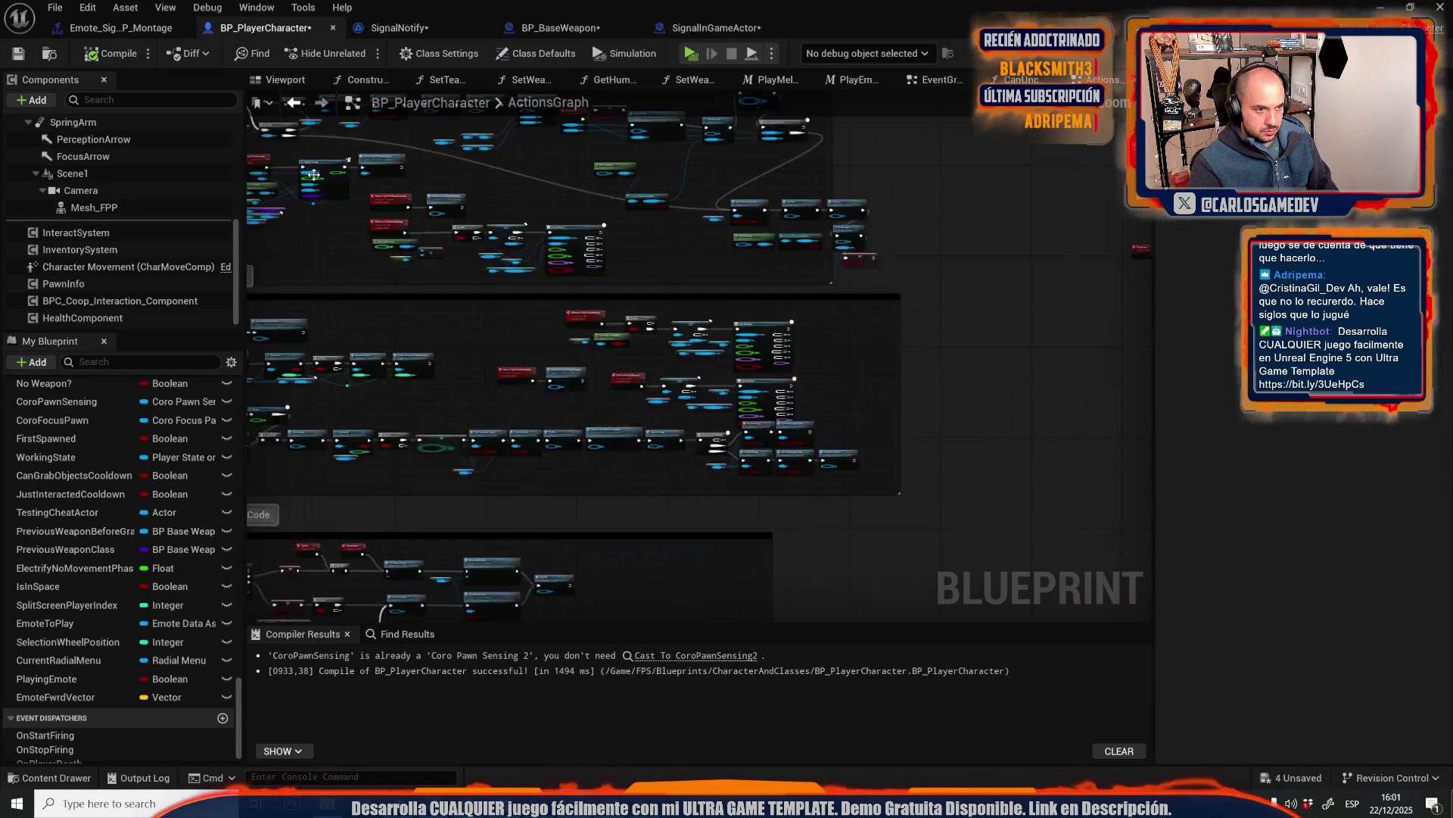
pyautogui.scroll(8, 636, 302)
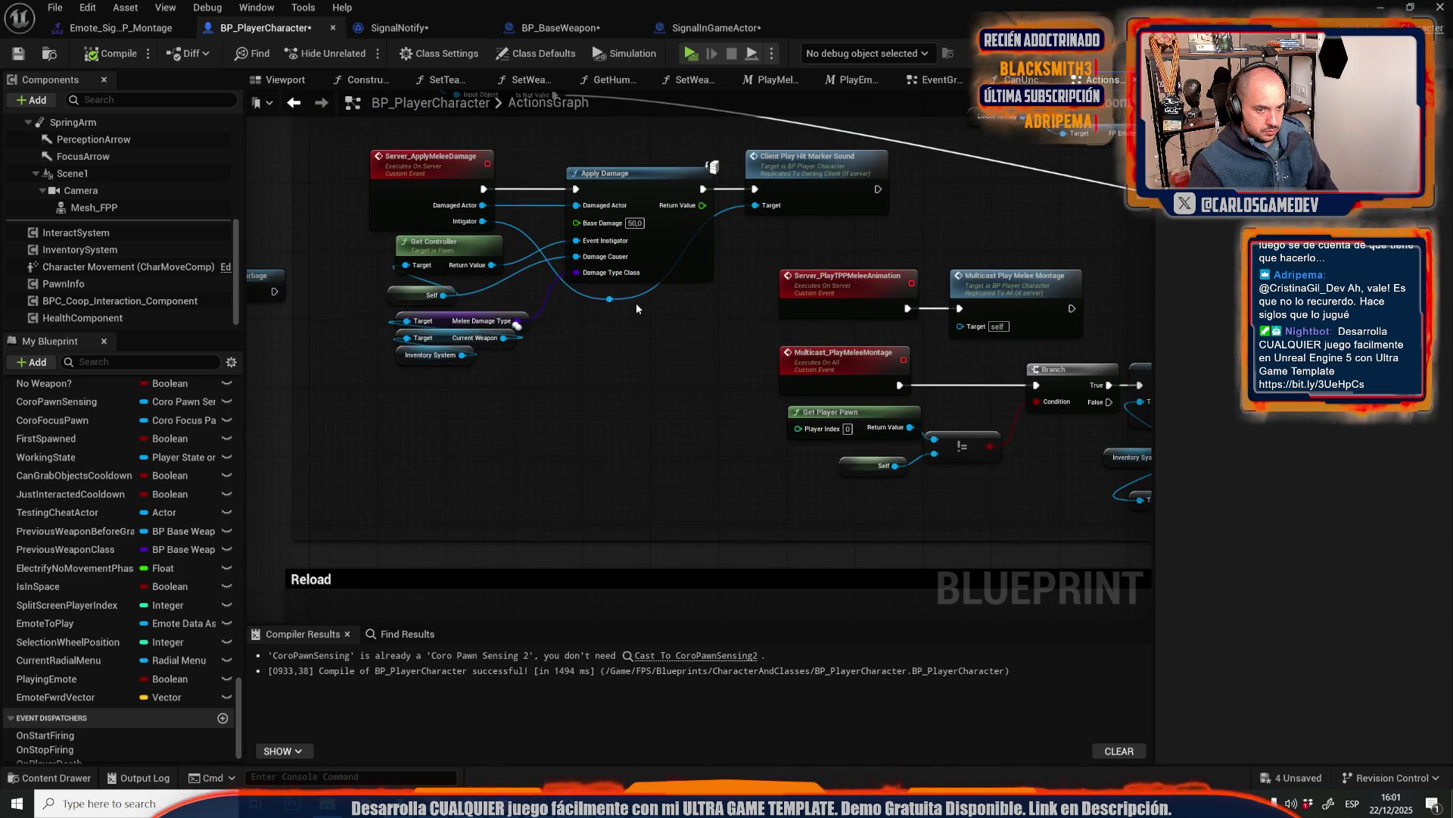
pyautogui.scroll(-4, 636, 302)
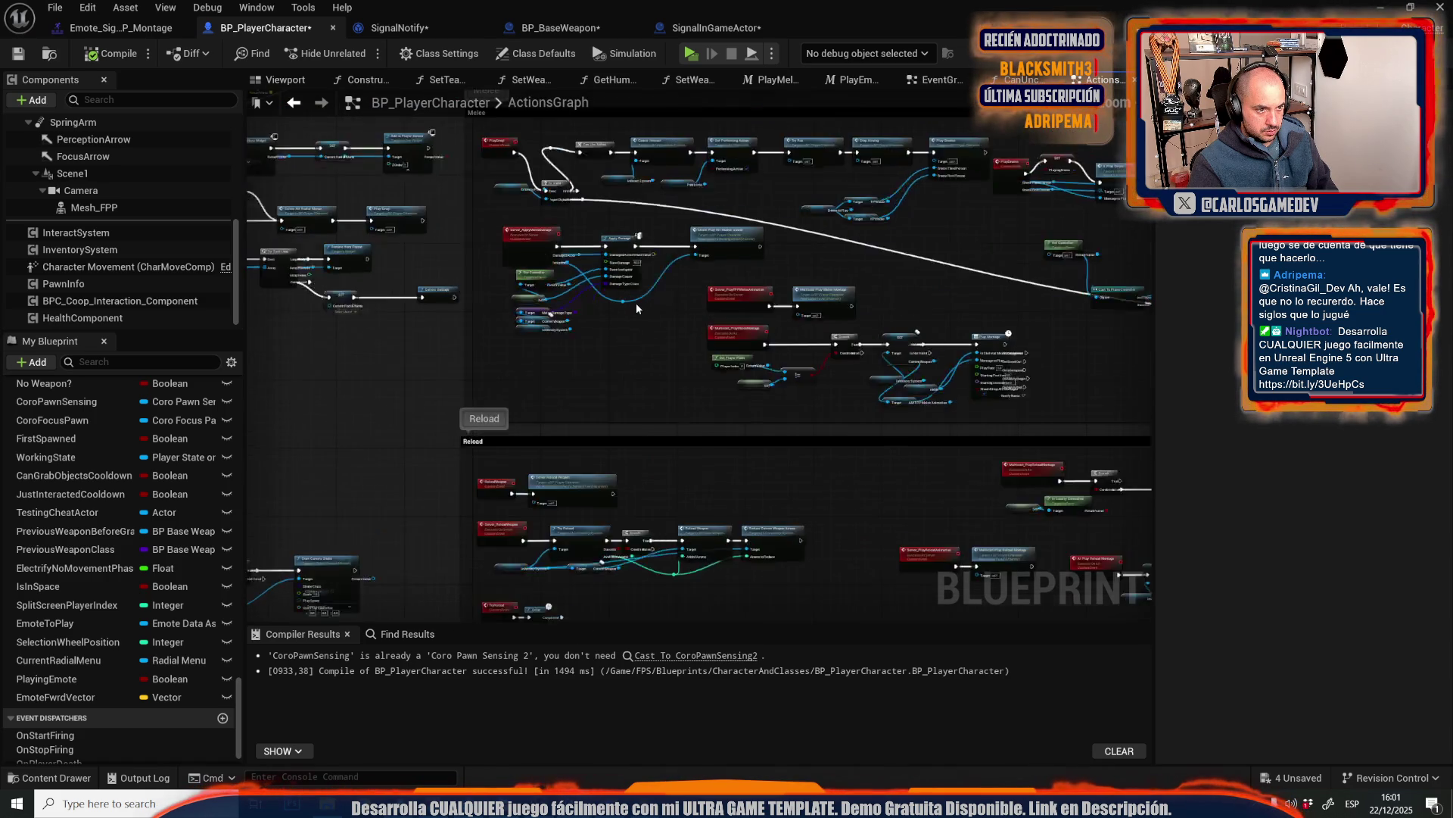
pyautogui.scroll(2, 636, 303)
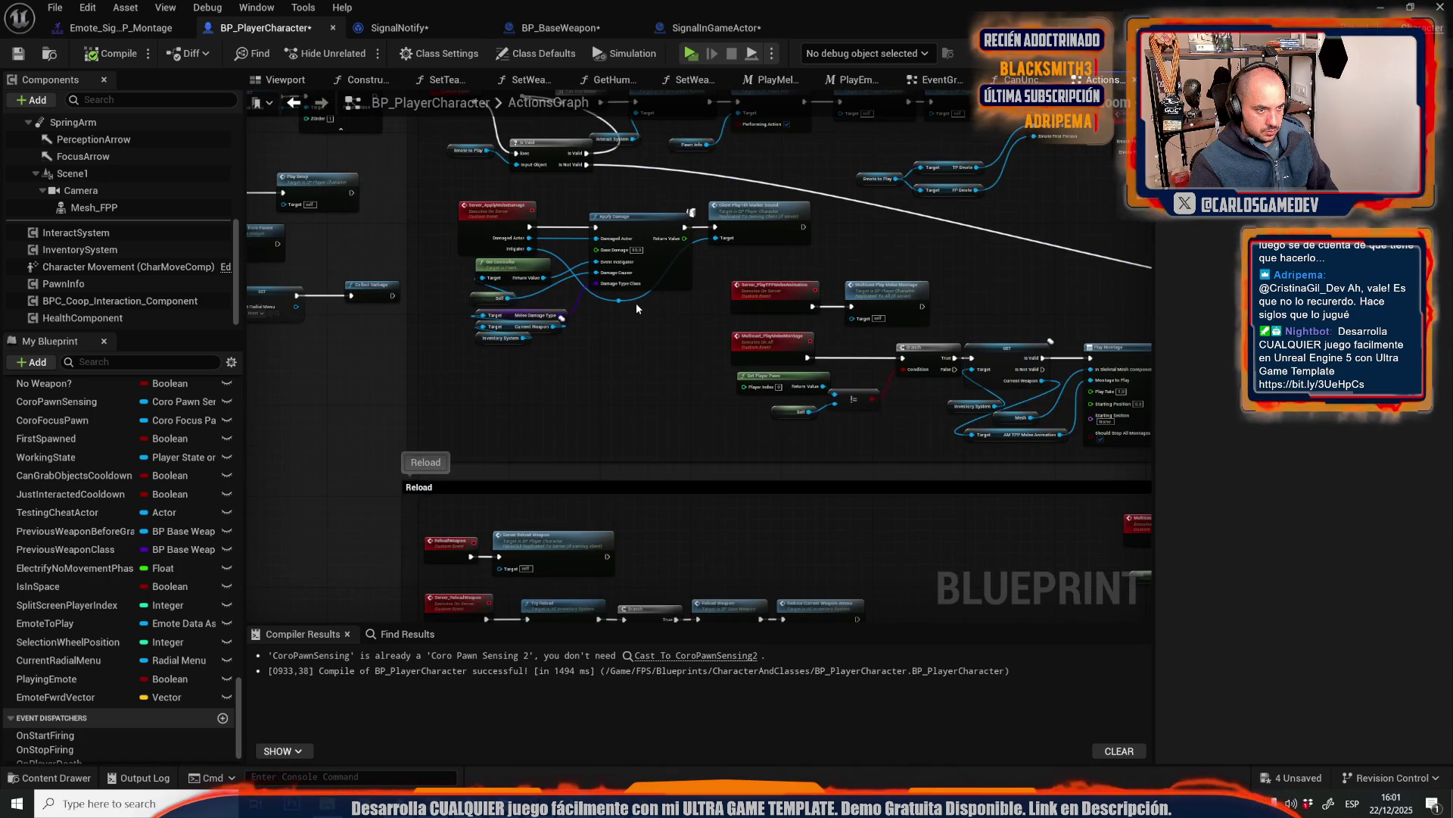
# - Check the signal emote montage, then return to SignalNotify's Received Notify graph
pyautogui.click(114, 28)
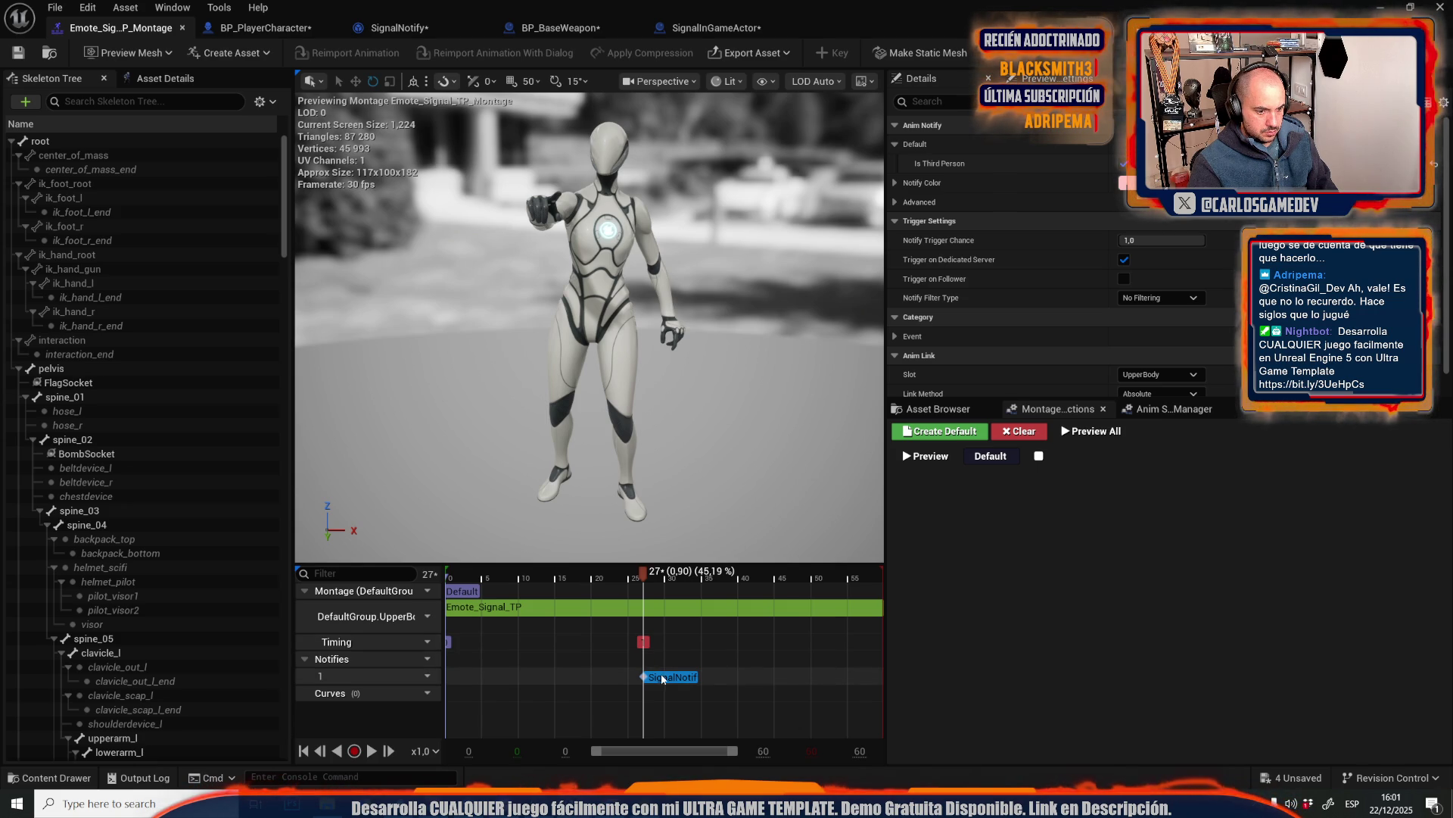
pyautogui.click(258, 7)
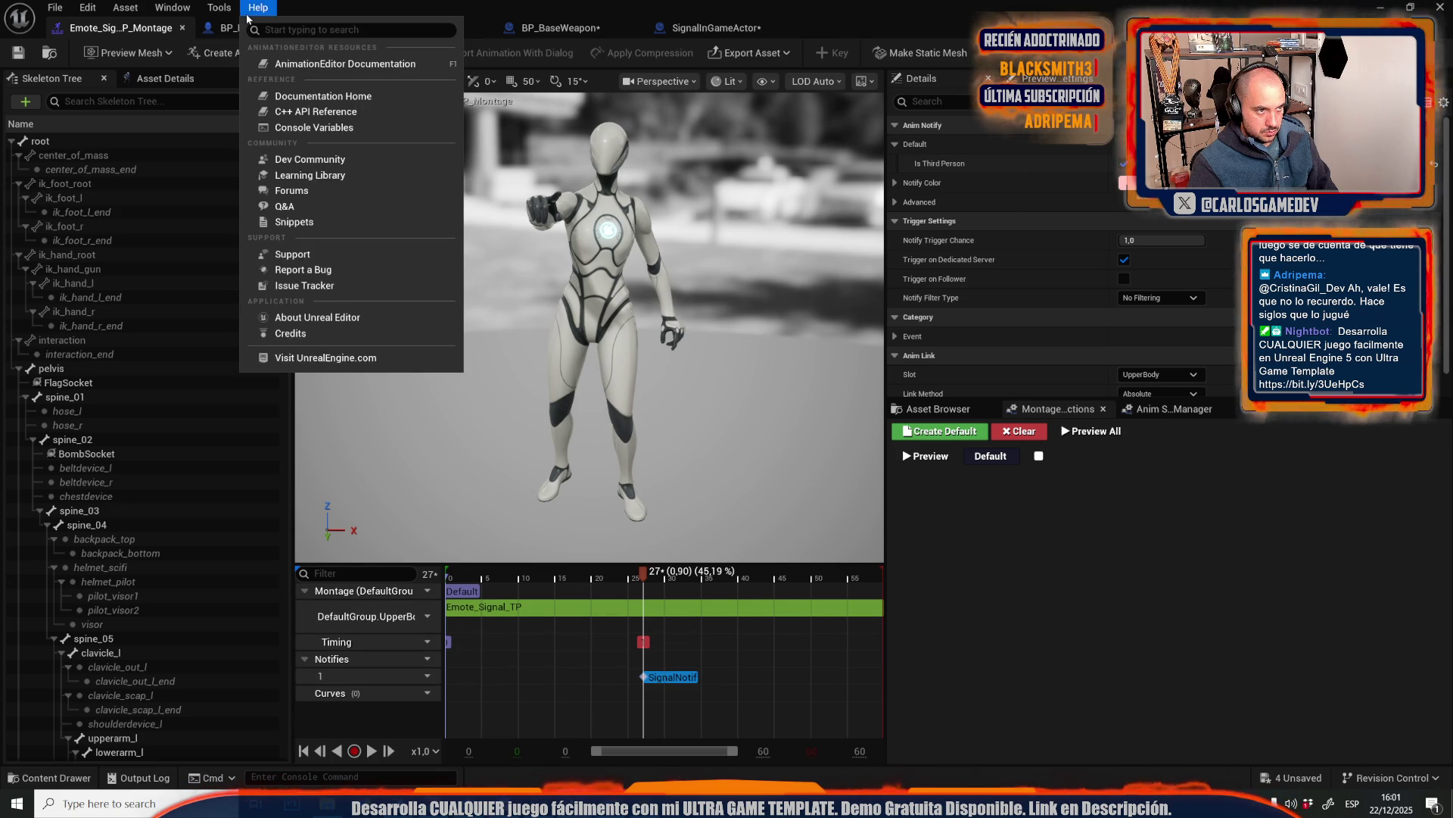
pyautogui.click(221, 30)
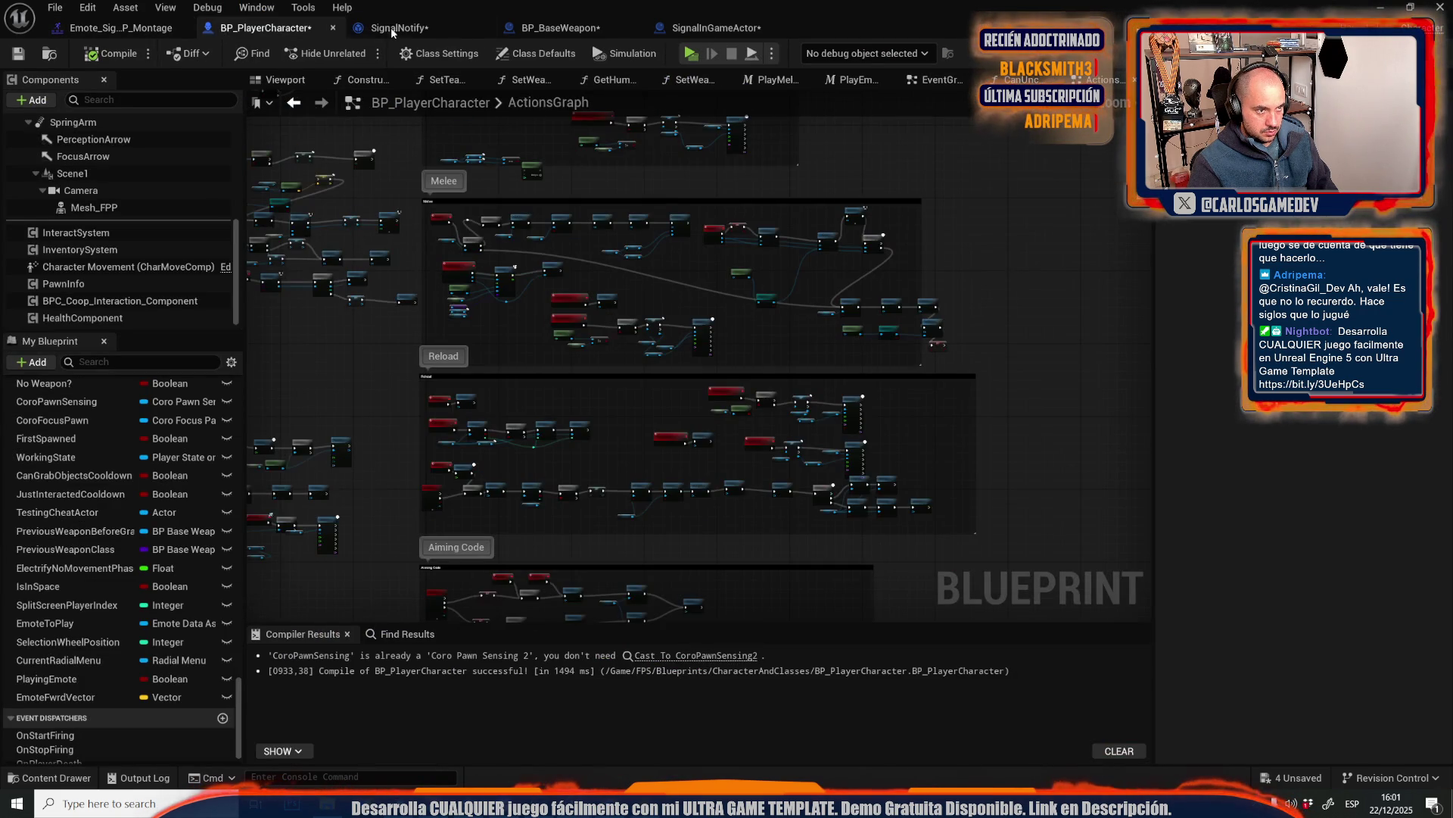
pyautogui.click(391, 27)
pyautogui.scroll(-5, 564, 266)
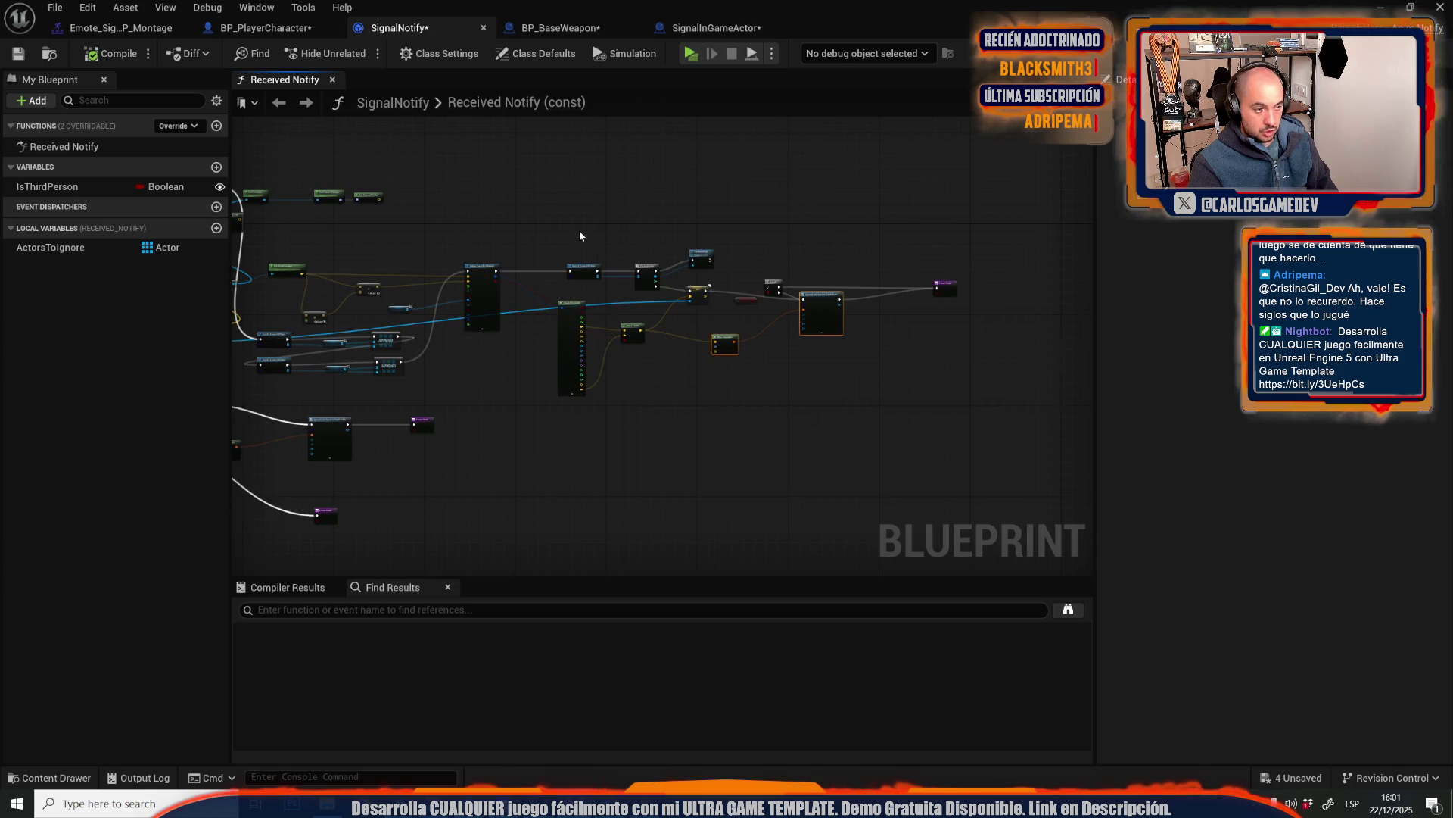
# - Zoom to SignalNotify's Cast To BP_PlayerCharacter and camera nodes, then go back to BP_PlayerCharacter
pyautogui.scroll(4, 502, 308)
pyautogui.scroll(1, 502, 309)
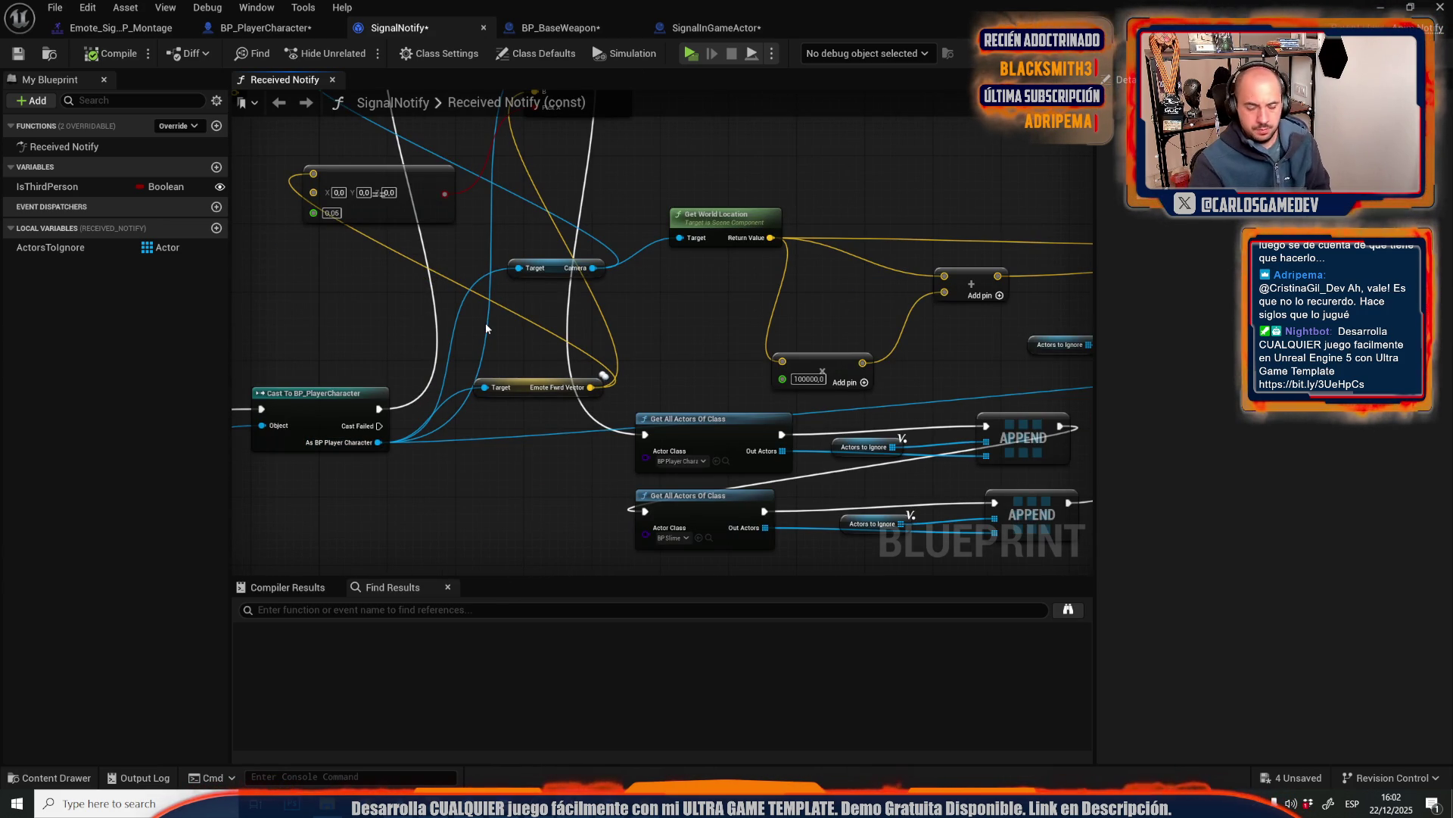
pyautogui.moveTo(486, 327)
pyautogui.mouseDown()
pyautogui.moveTo(462, 313)
pyautogui.moveTo(531, 243)
pyautogui.moveTo(652, 302)
pyautogui.moveTo(591, 339)
pyautogui.mouseUp()
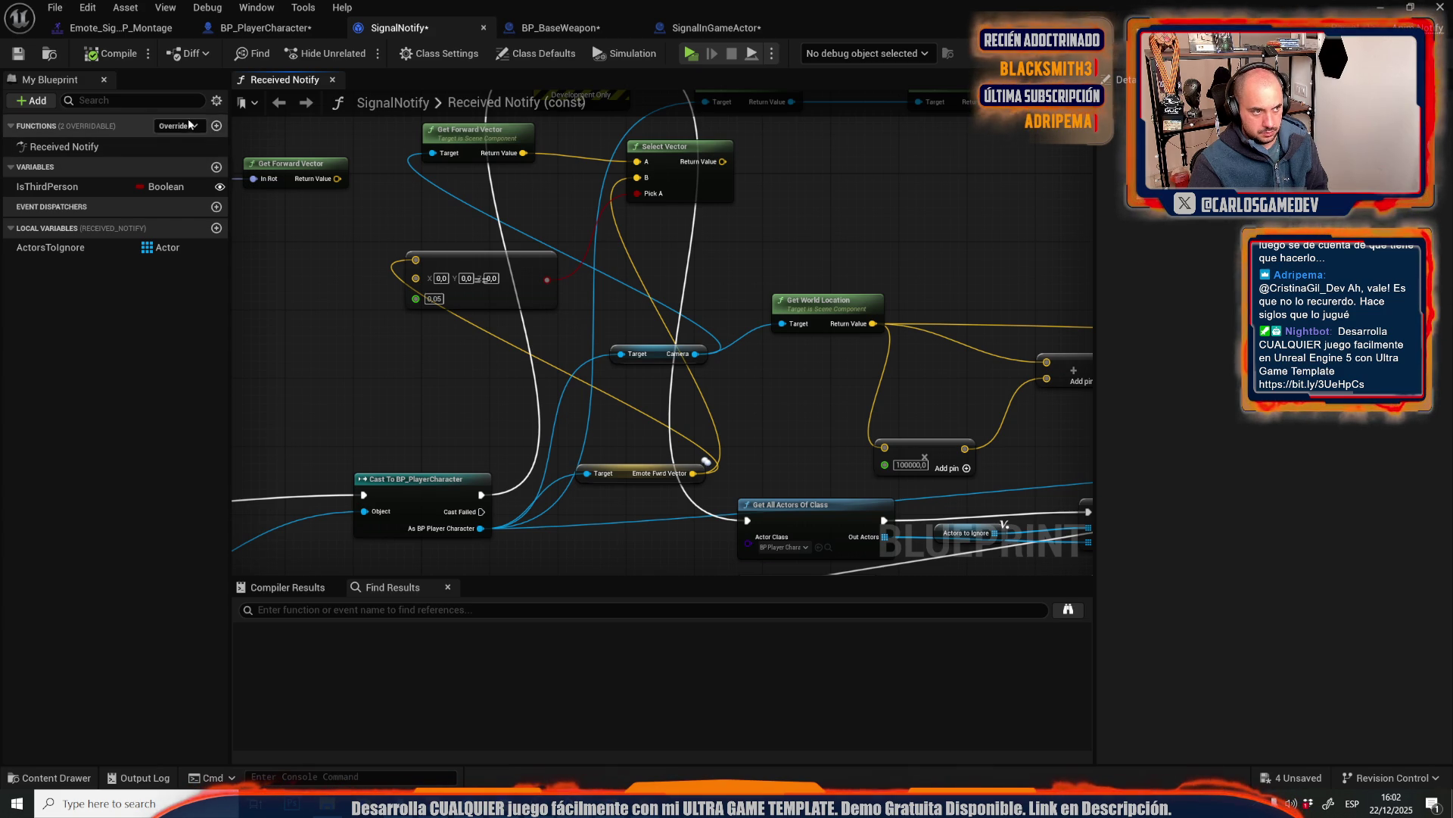
pyautogui.click(257, 28)
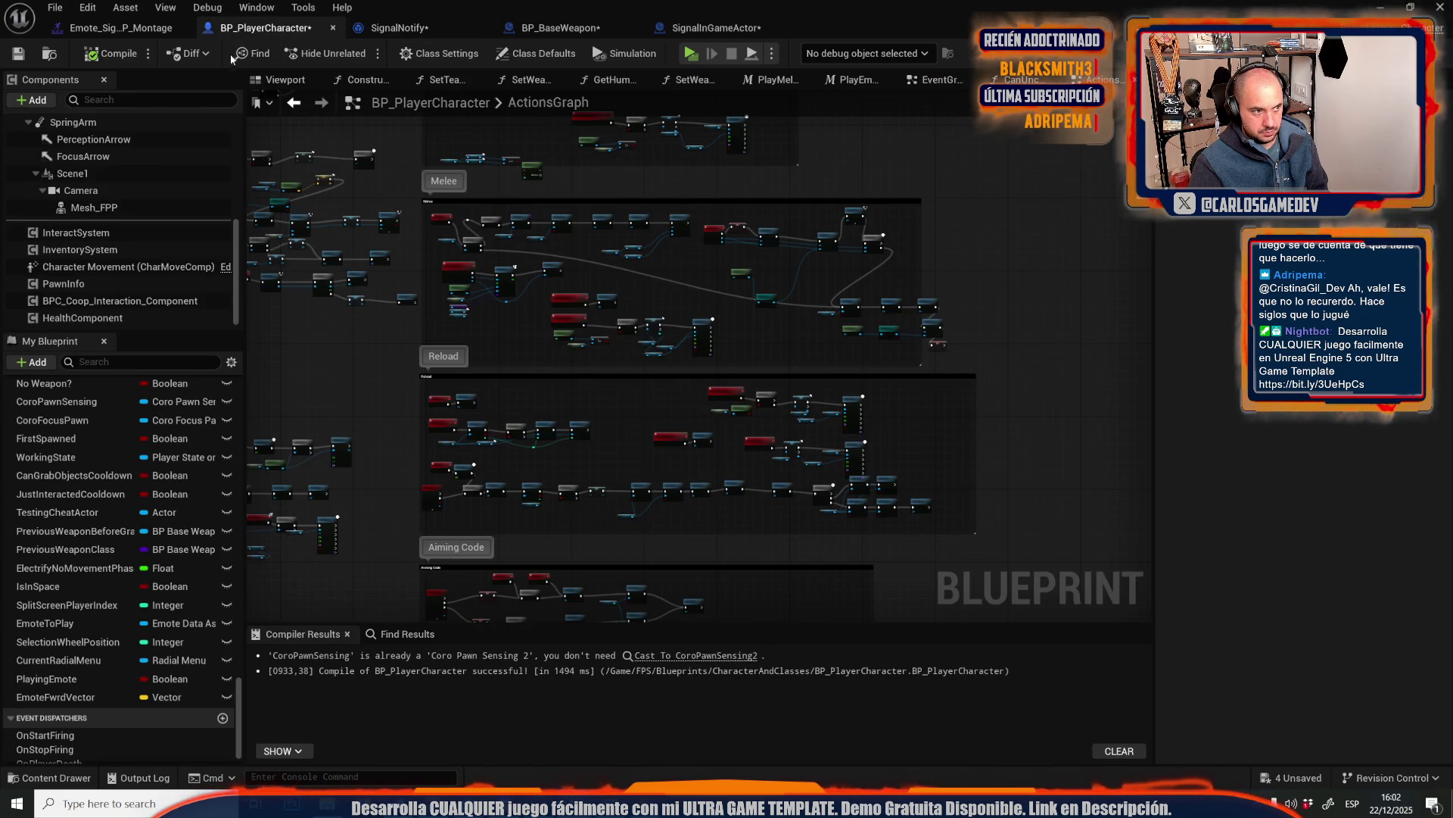
# - Place the Camera component in the graph and add a Get Forward Vector node from it
pyautogui.click(124, 190)
pyautogui.scroll(-3, 551, 364)
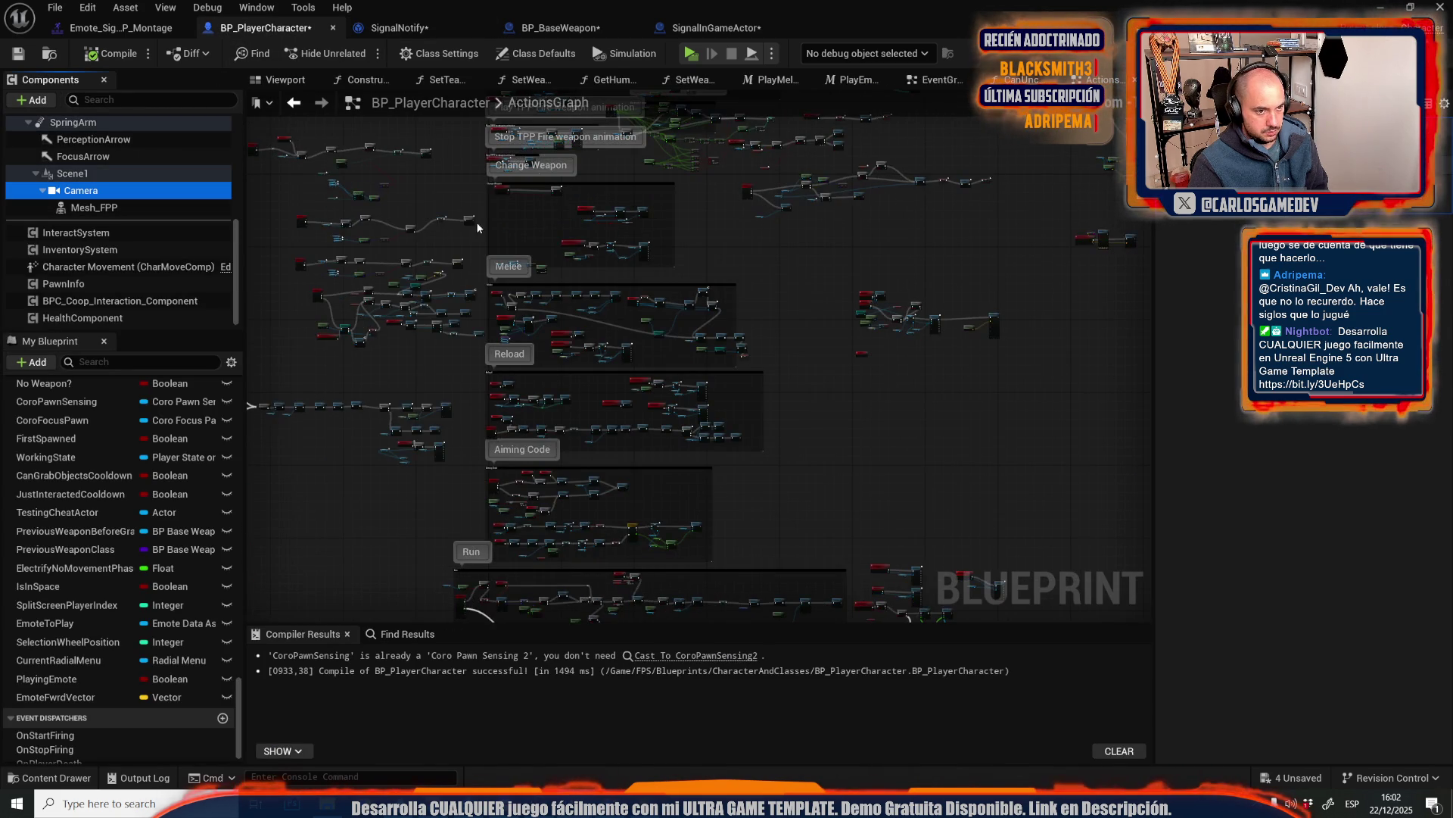
pyautogui.scroll(5, 536, 376)
pyautogui.rightClick(537, 380)
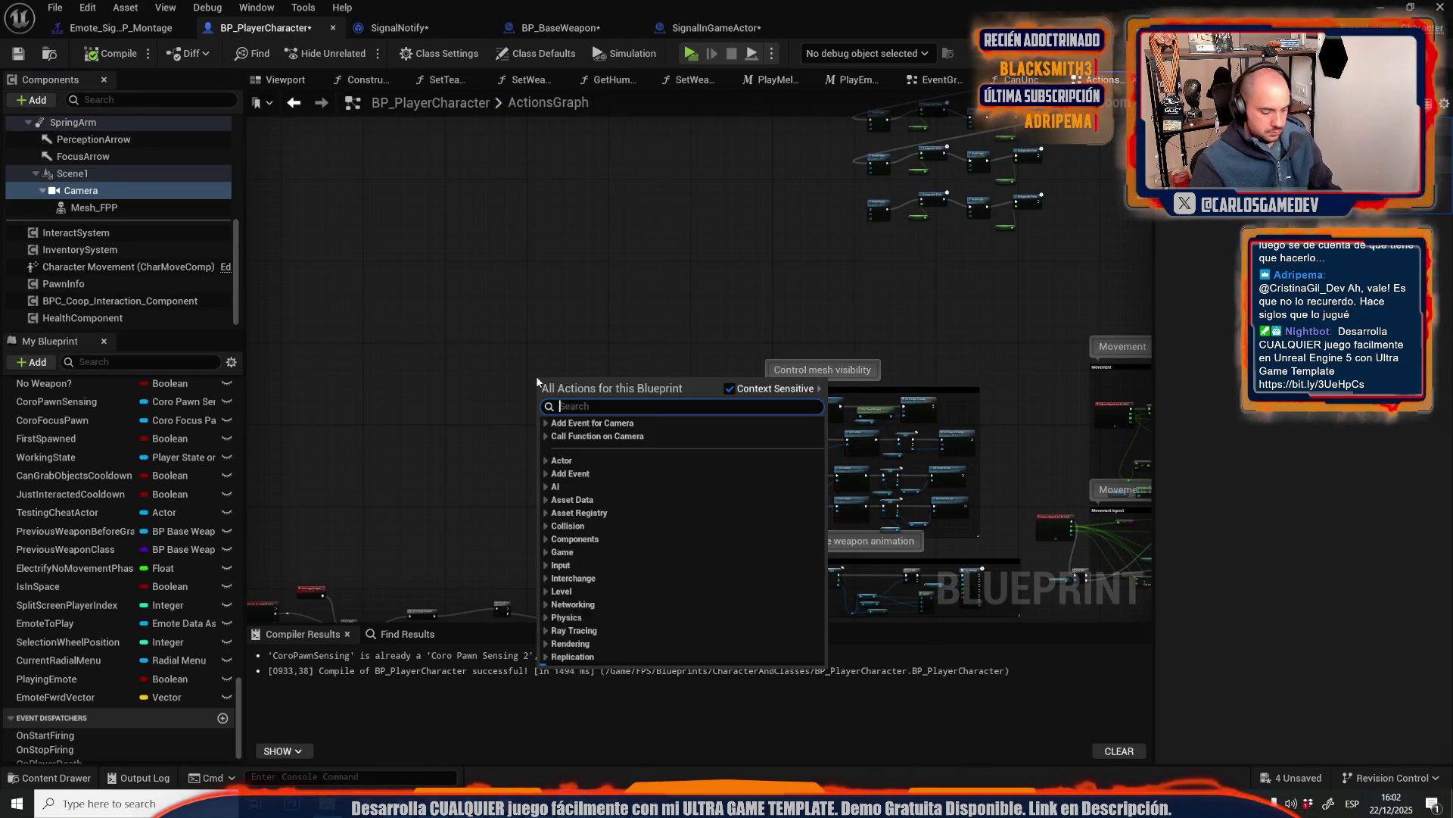
pyautogui.write('camera')
pyautogui.press('Escape')
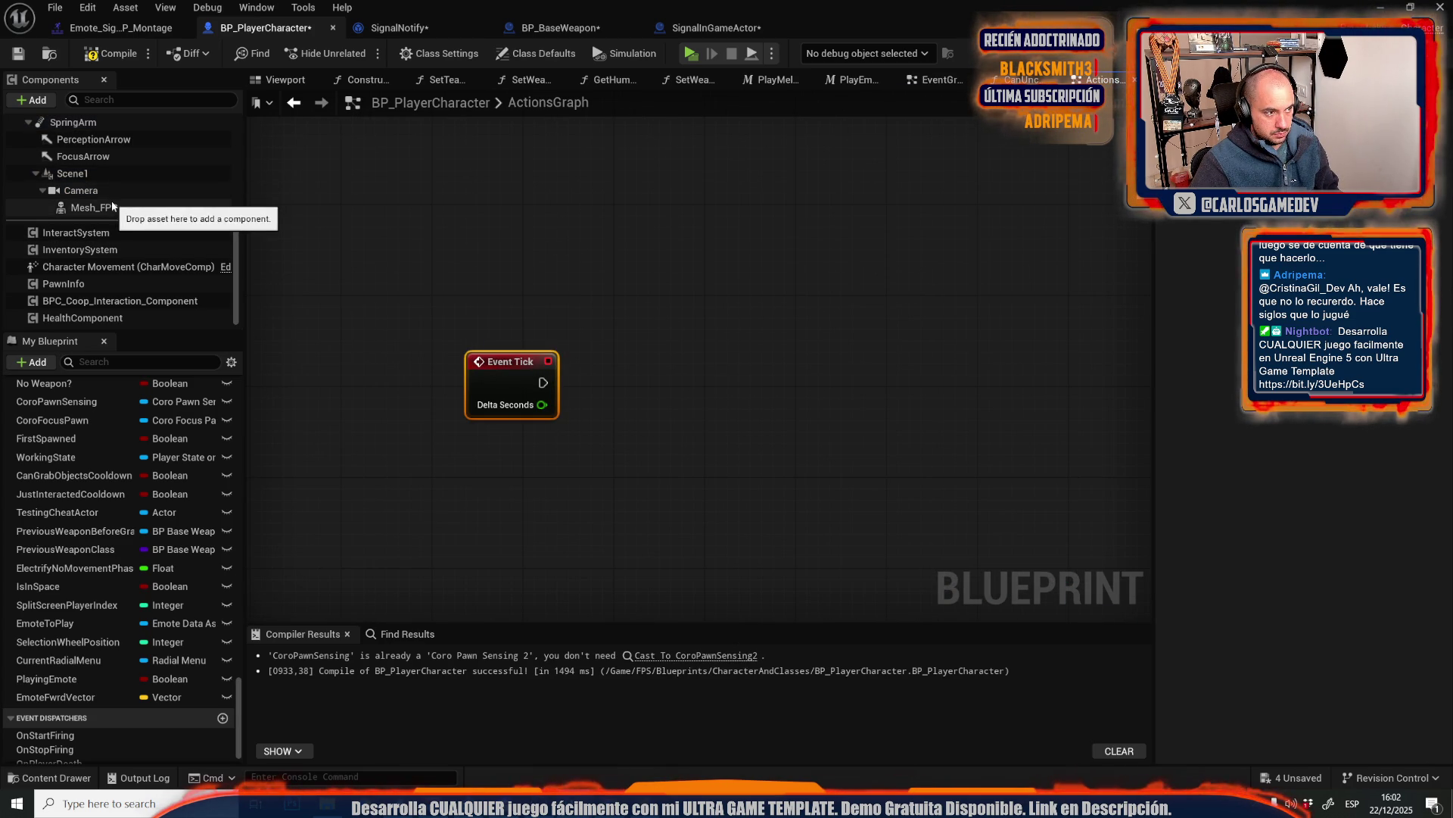
pyautogui.moveTo(103, 189)
pyautogui.mouseDown()
pyautogui.moveTo(502, 524)
pyautogui.moveTo(622, 523)
pyautogui.mouseUp()
pyautogui.write('get forward')
pyautogui.press('Return')
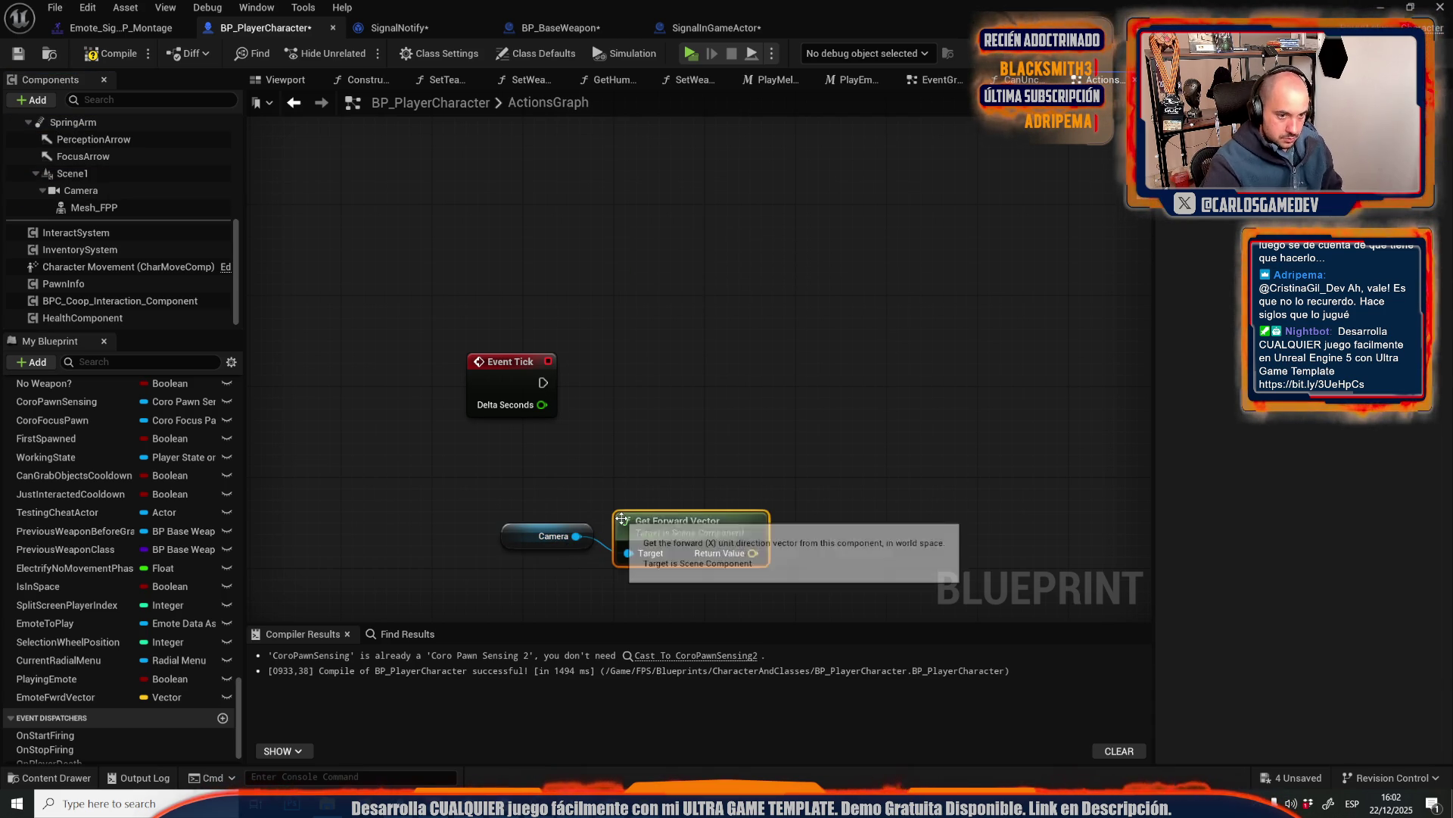
# - Add a Print String node after Event Tick
pyautogui.moveTo(543, 383)
pyautogui.mouseDown()
pyautogui.moveTo(688, 383)
pyautogui.moveTo(752, 553)
pyautogui.mouseUp()
pyautogui.write('print')
pyautogui.press('Return')
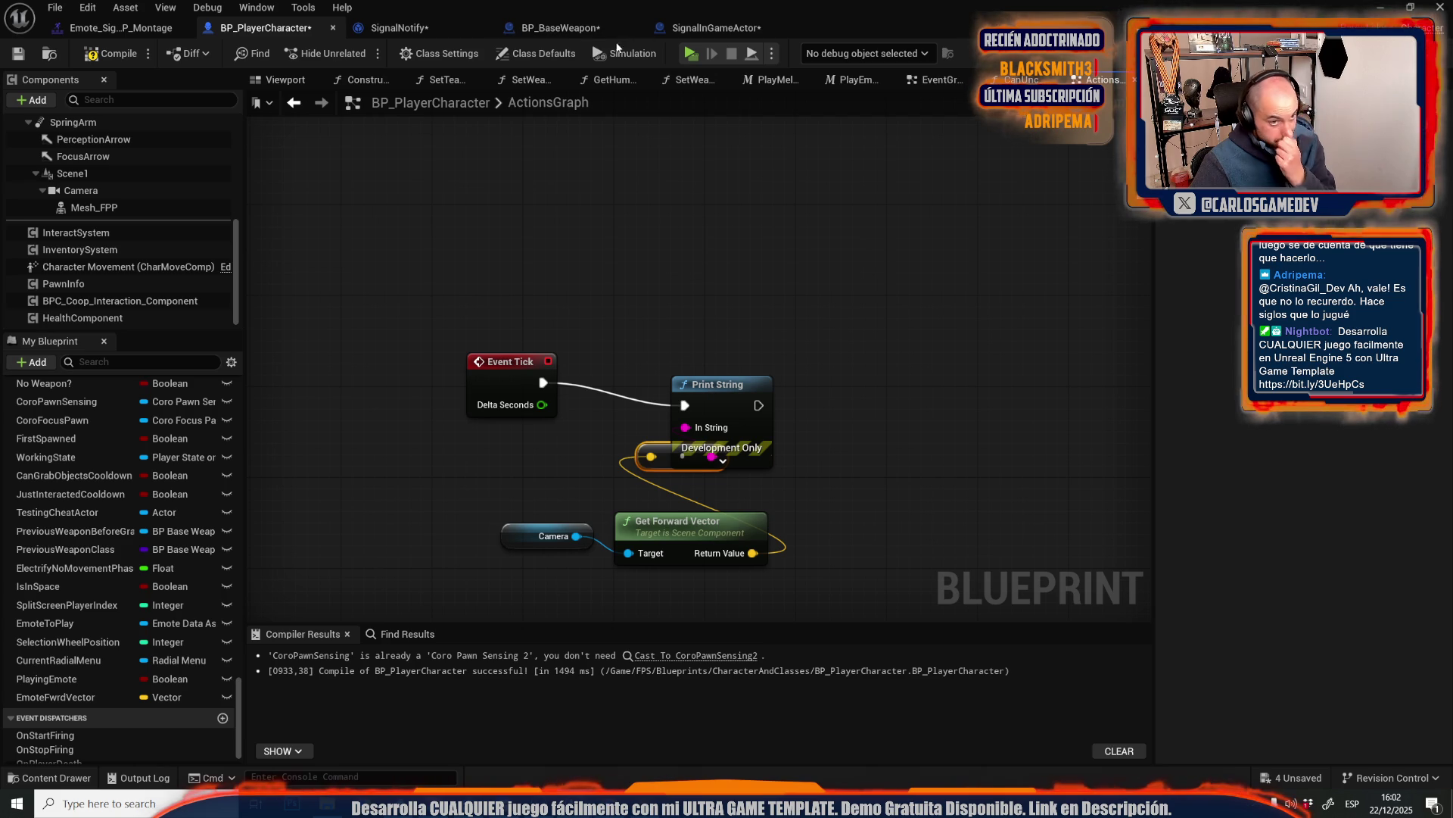
pyautogui.click(690, 57)
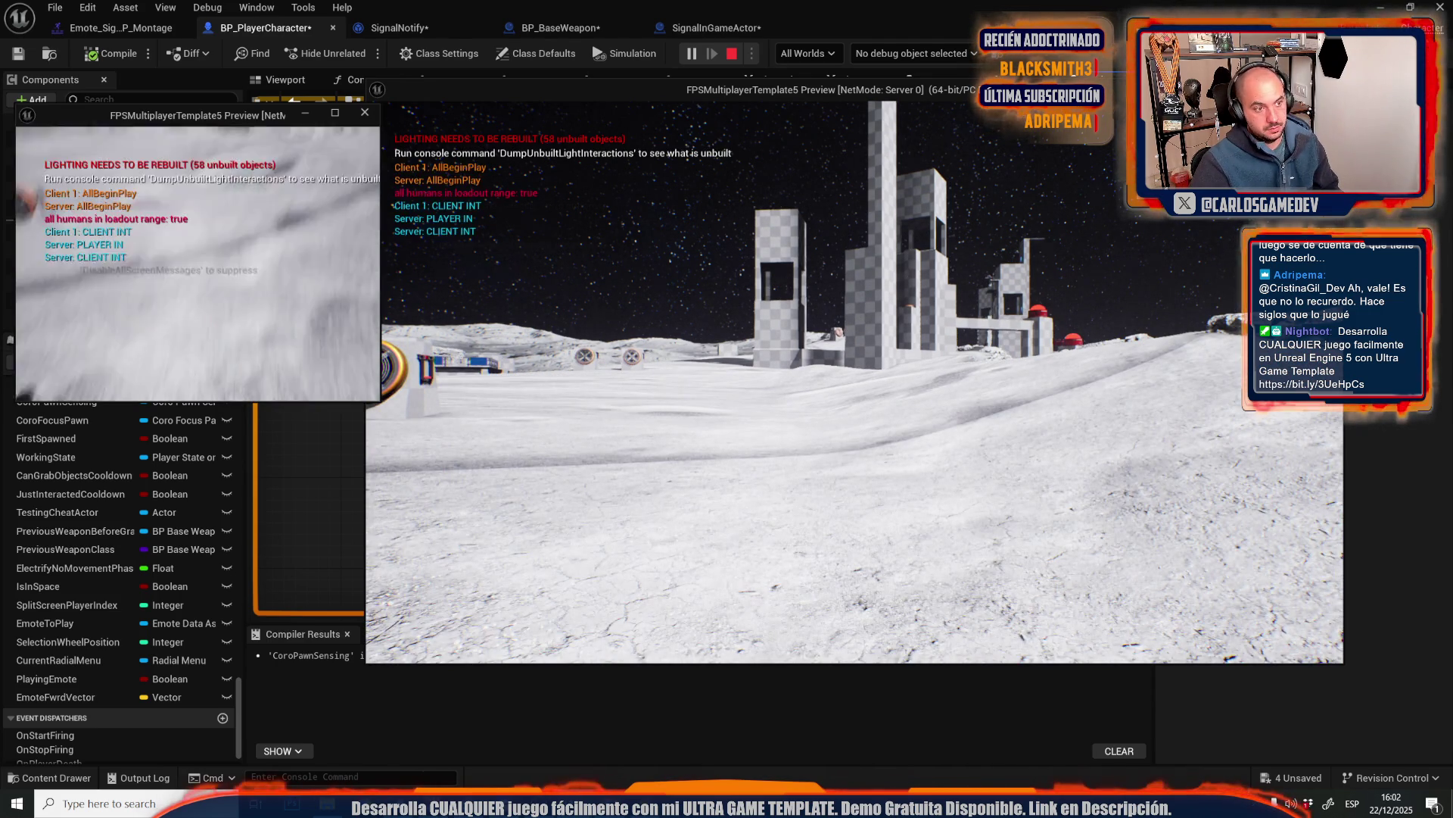
pyautogui.hotkey('alt', 'Tab')
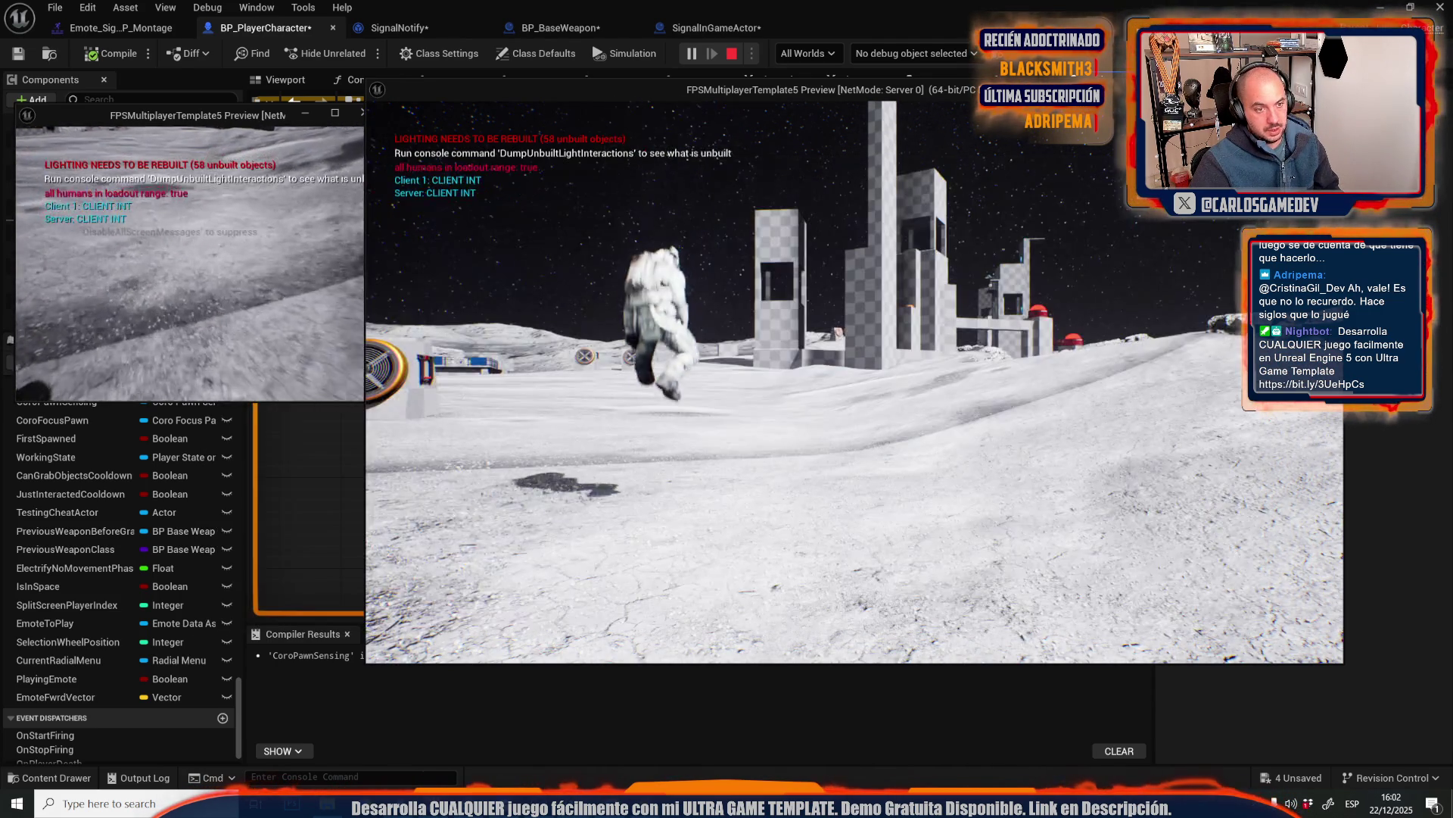
pyautogui.press('Escape')
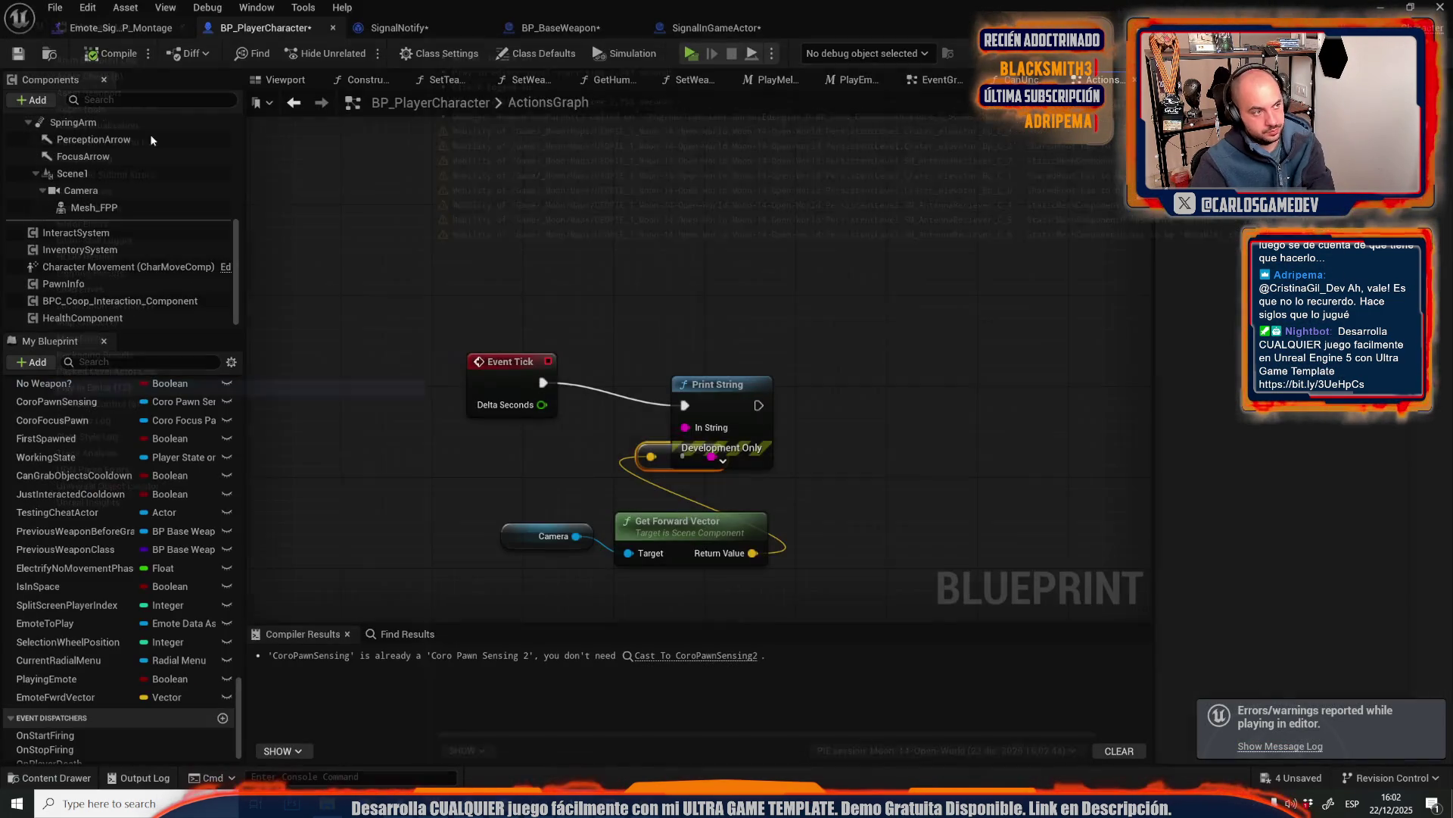
pyautogui.moveTo(366, 289)
pyautogui.mouseDown()
pyautogui.moveTo(434, 364)
pyautogui.moveTo(519, 420)
pyautogui.mouseUp()
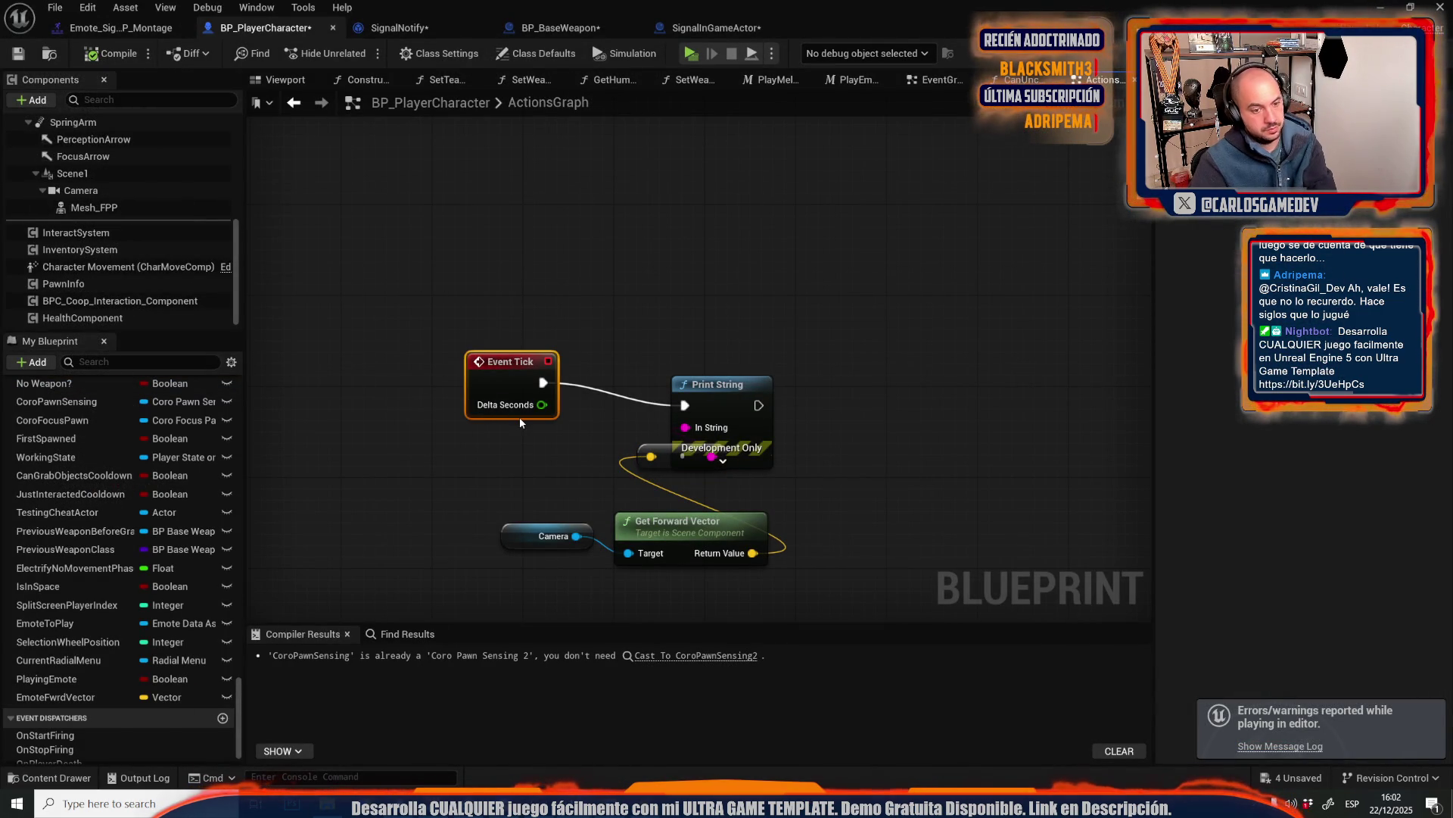
# - Delete Event Tick and the leftover tick-print test nodes
pyautogui.press('Delete')
pyautogui.scroll(-5, 543, 383)
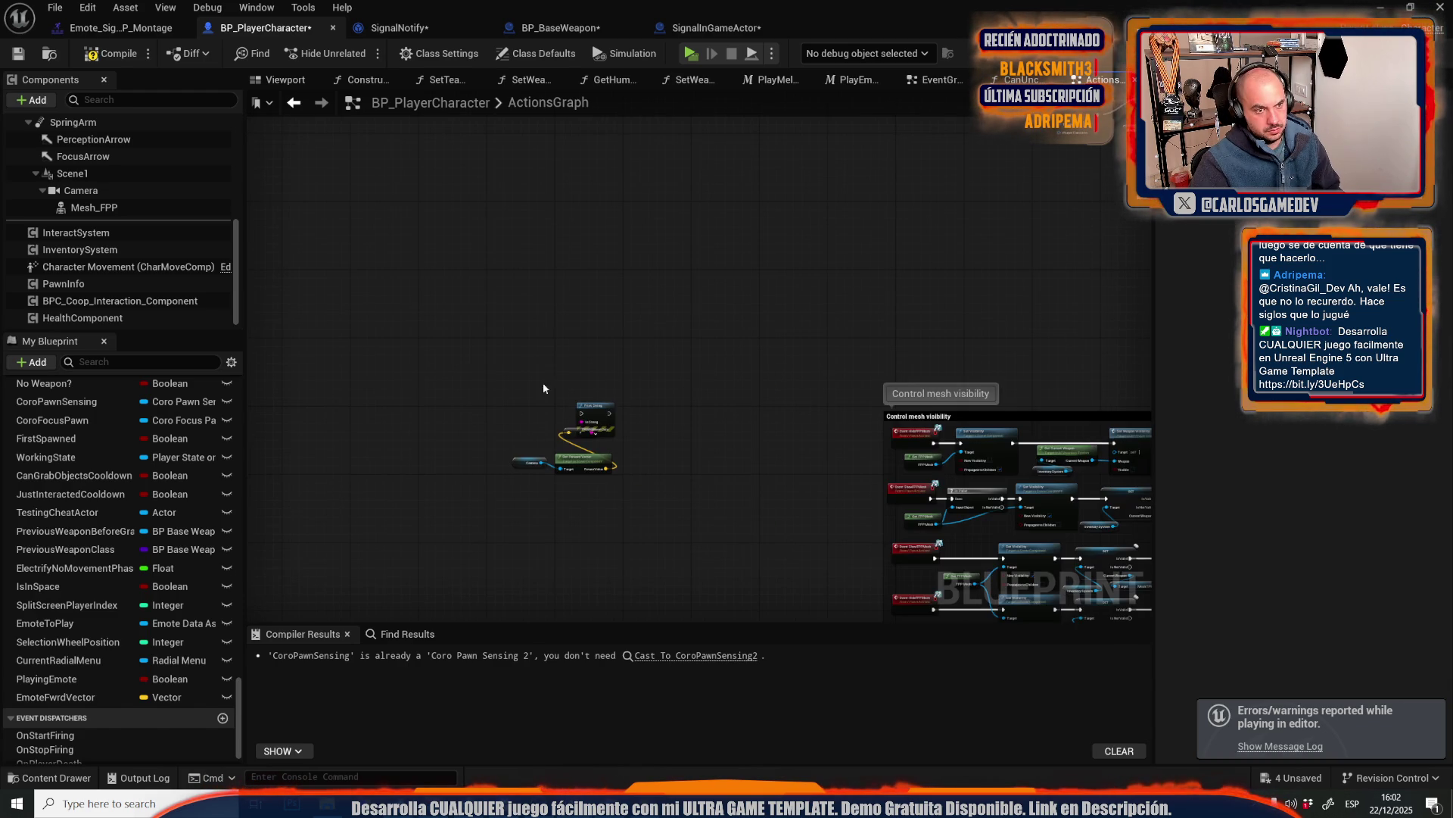
pyautogui.moveTo(552, 342)
pyautogui.mouseDown()
pyautogui.moveTo(640, 442)
pyautogui.moveTo(350, 379)
pyautogui.mouseUp()
pyautogui.press('Delete')
pyautogui.scroll(-4, 339, 383)
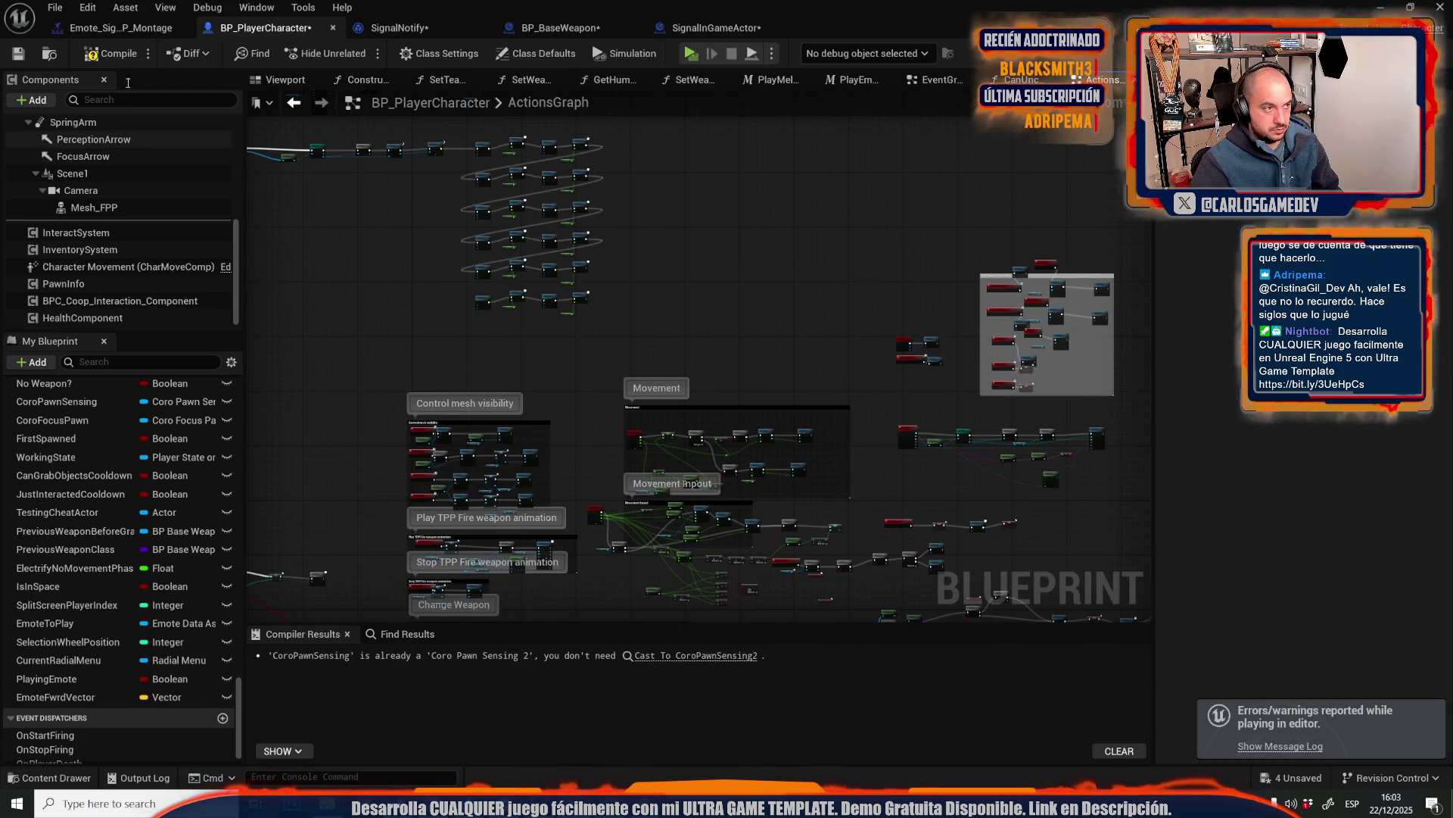
# - Consult the notes file, then switch to SignalNotify's Received Notify graph
pyautogui.hotkey('alt', 'Tab')
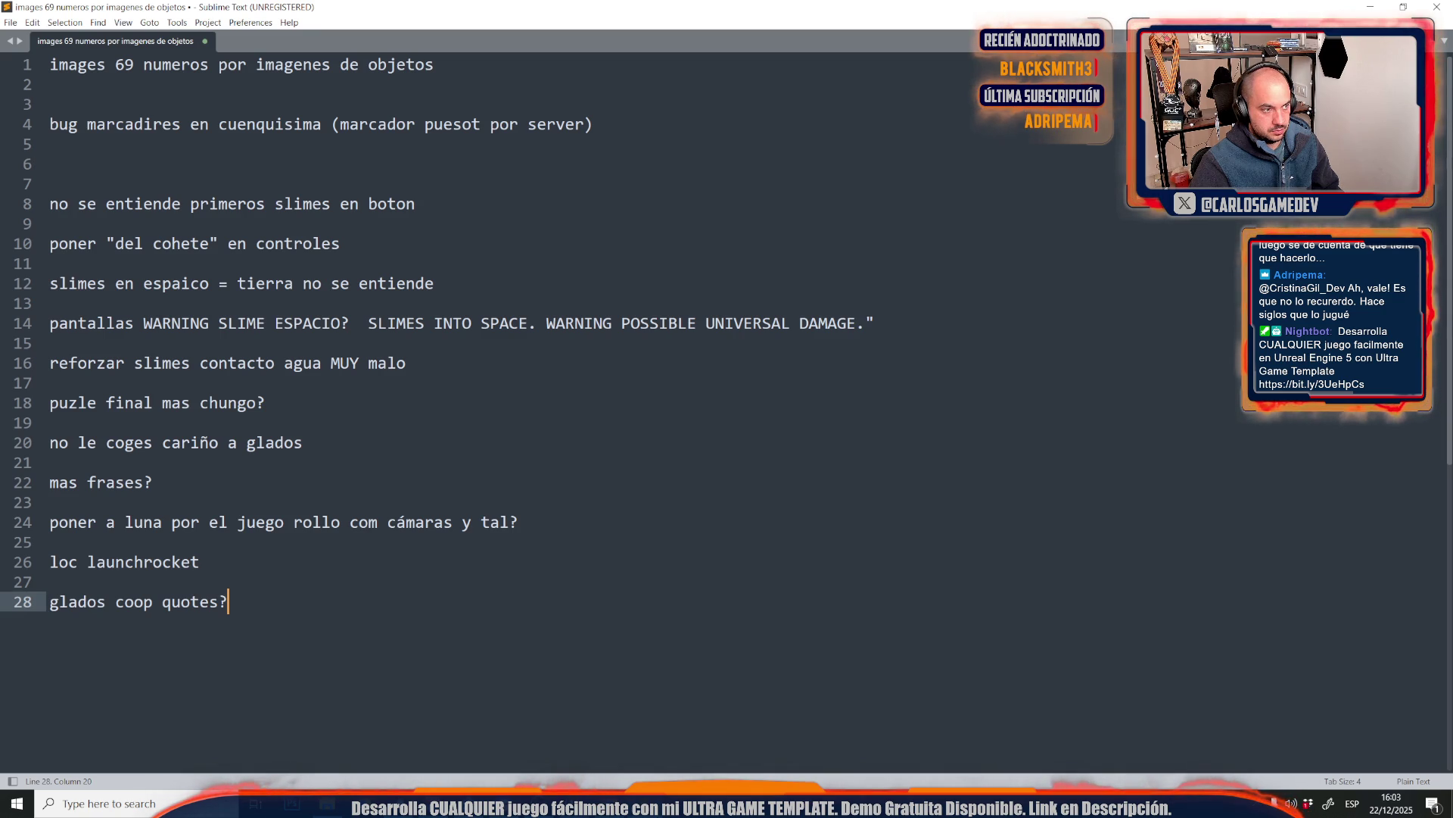
pyautogui.hotkey('alt', 'Tab')
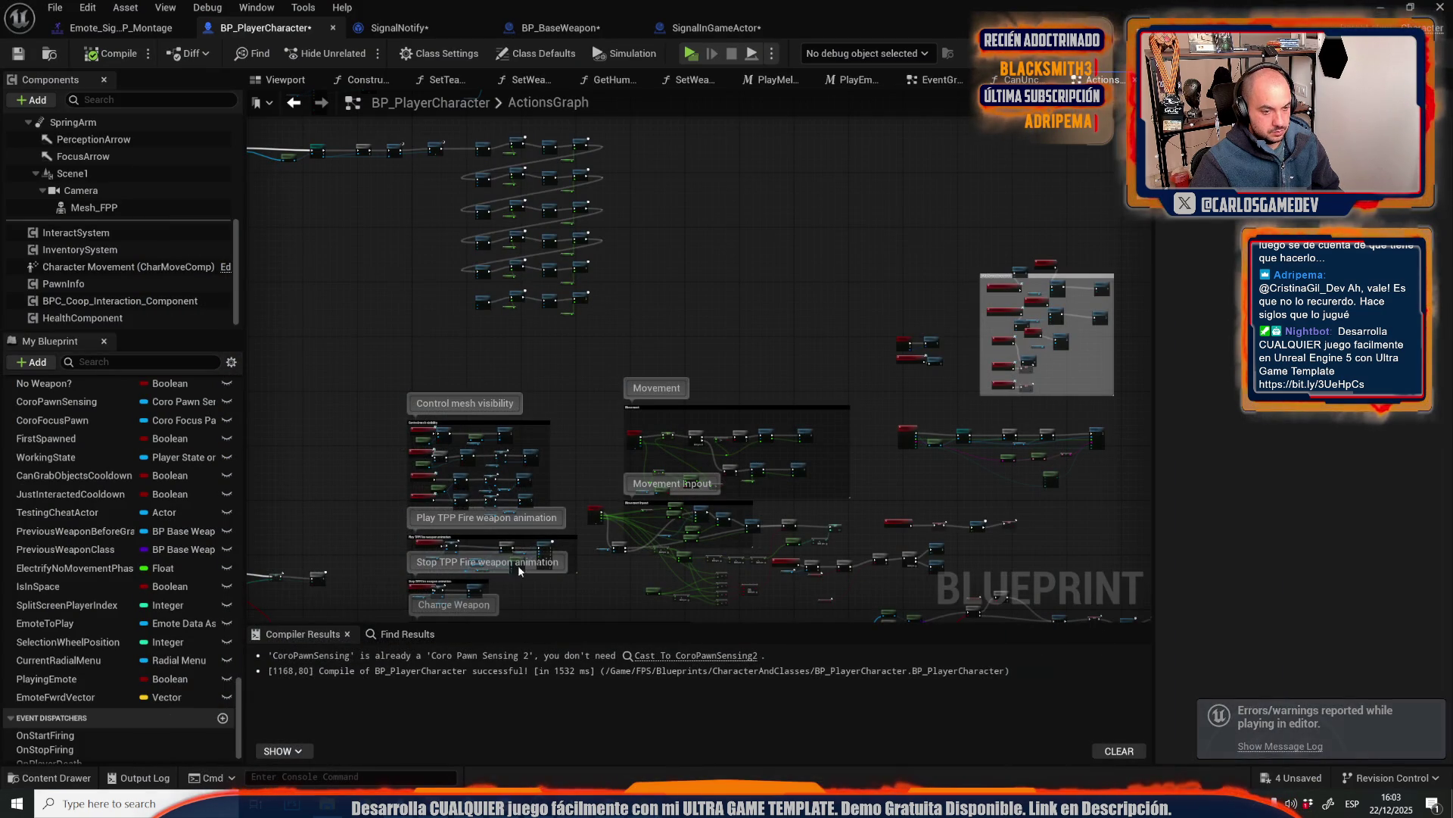
pyautogui.moveTo(553, 358); pyautogui.dragTo(895, 527)
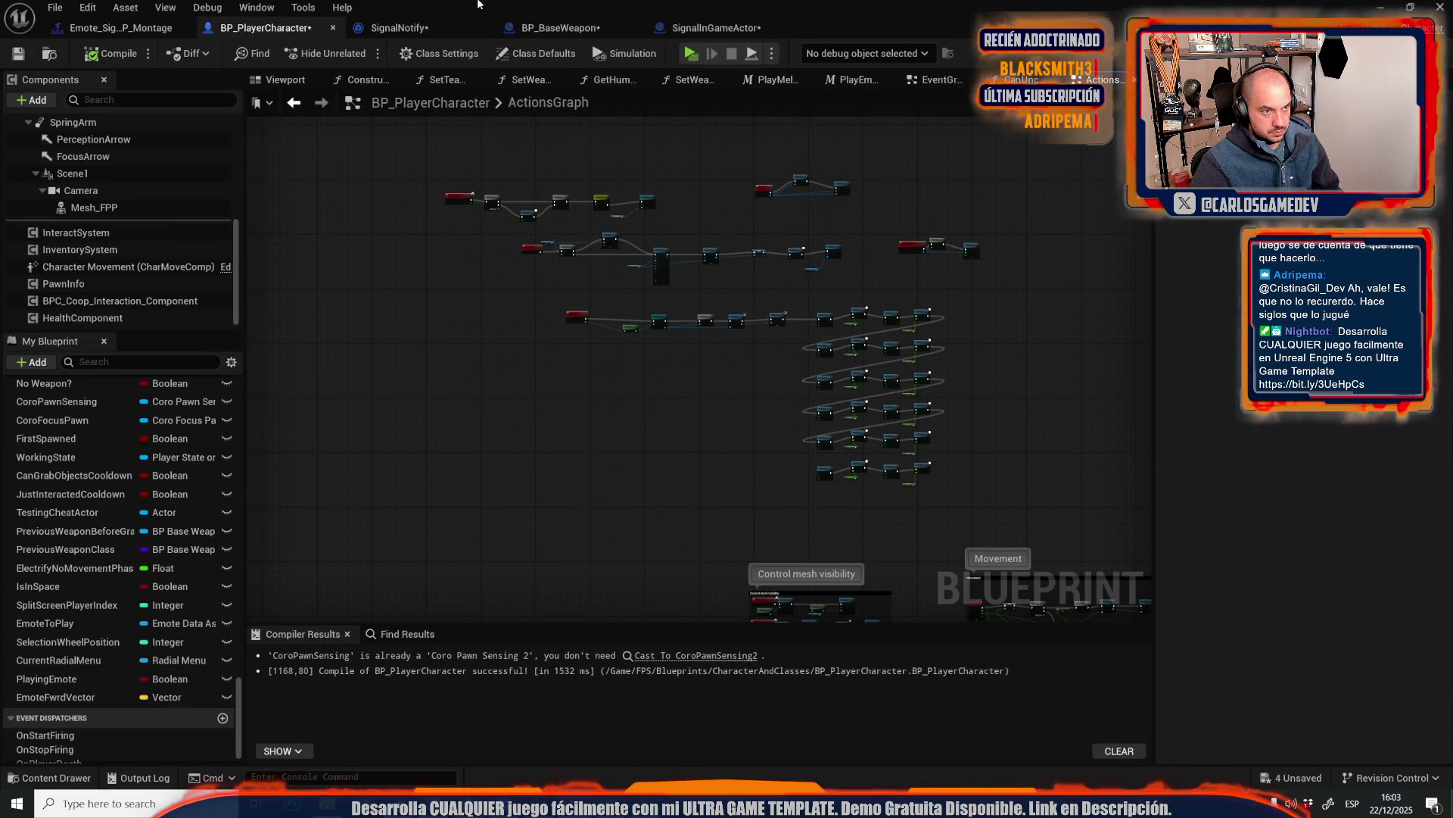
pyautogui.click(399, 28)
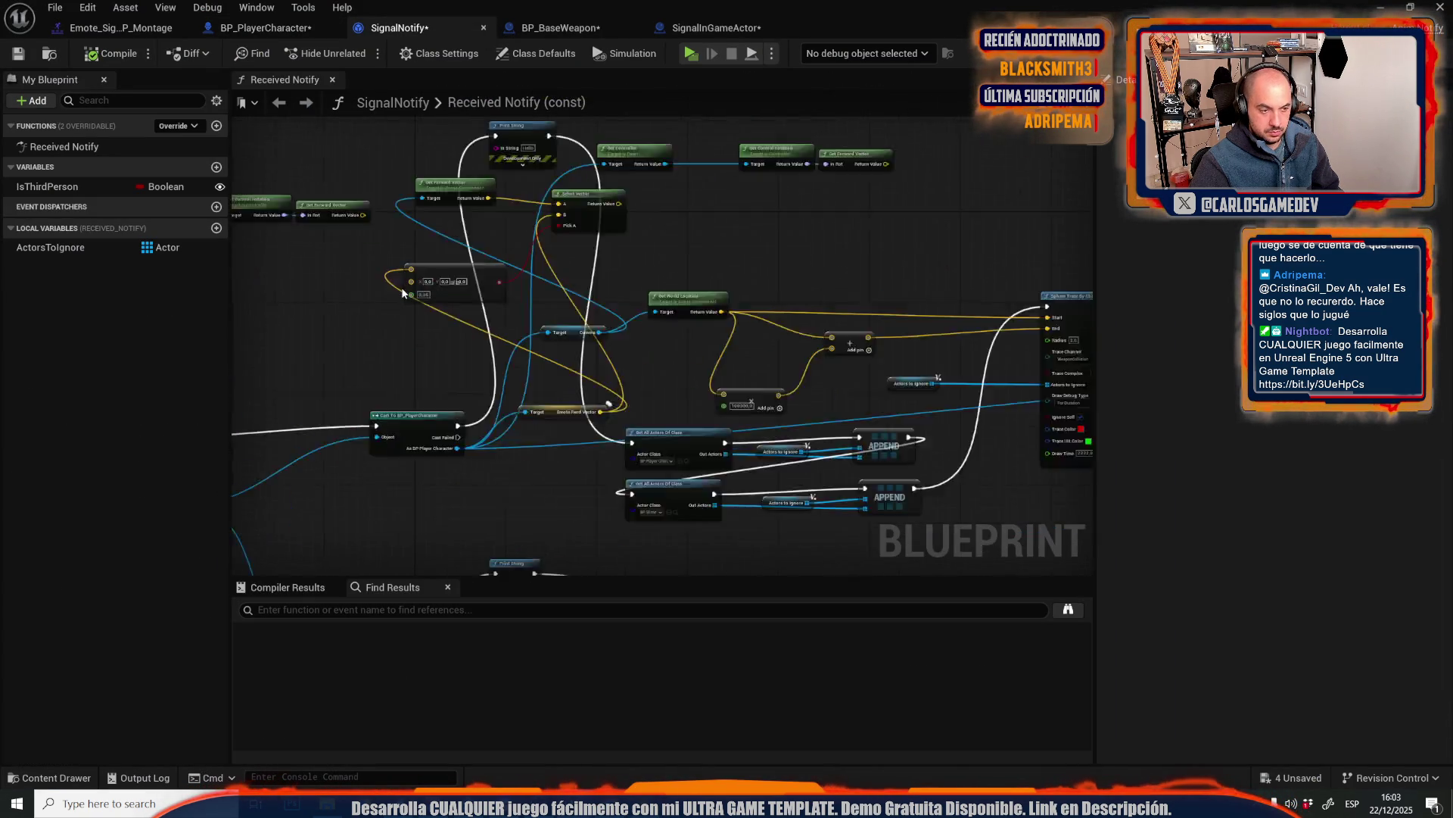
pyautogui.scroll(2, 402, 292)
pyautogui.scroll(-5, 401, 288)
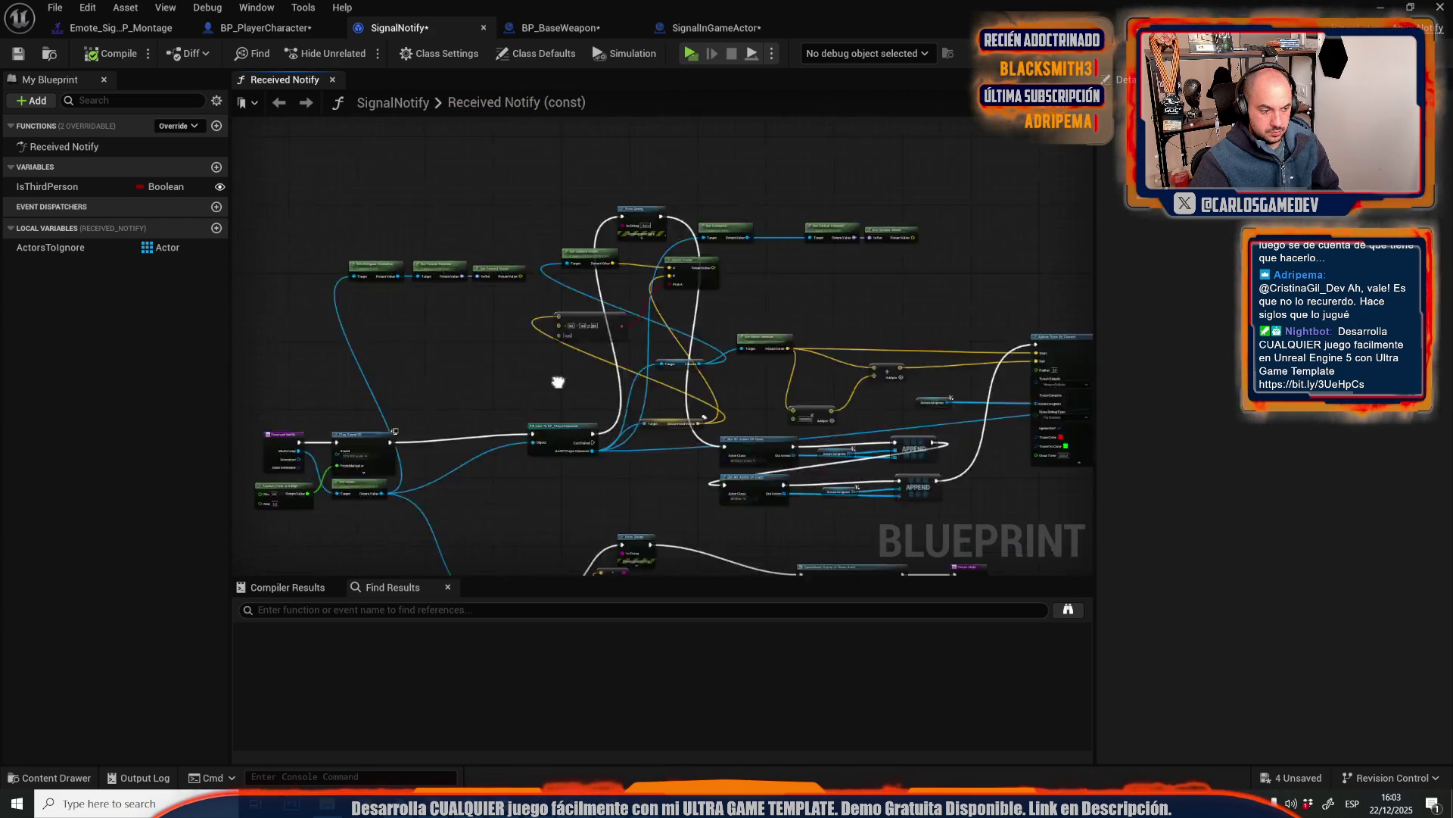
pyautogui.scroll(5, 748, 357)
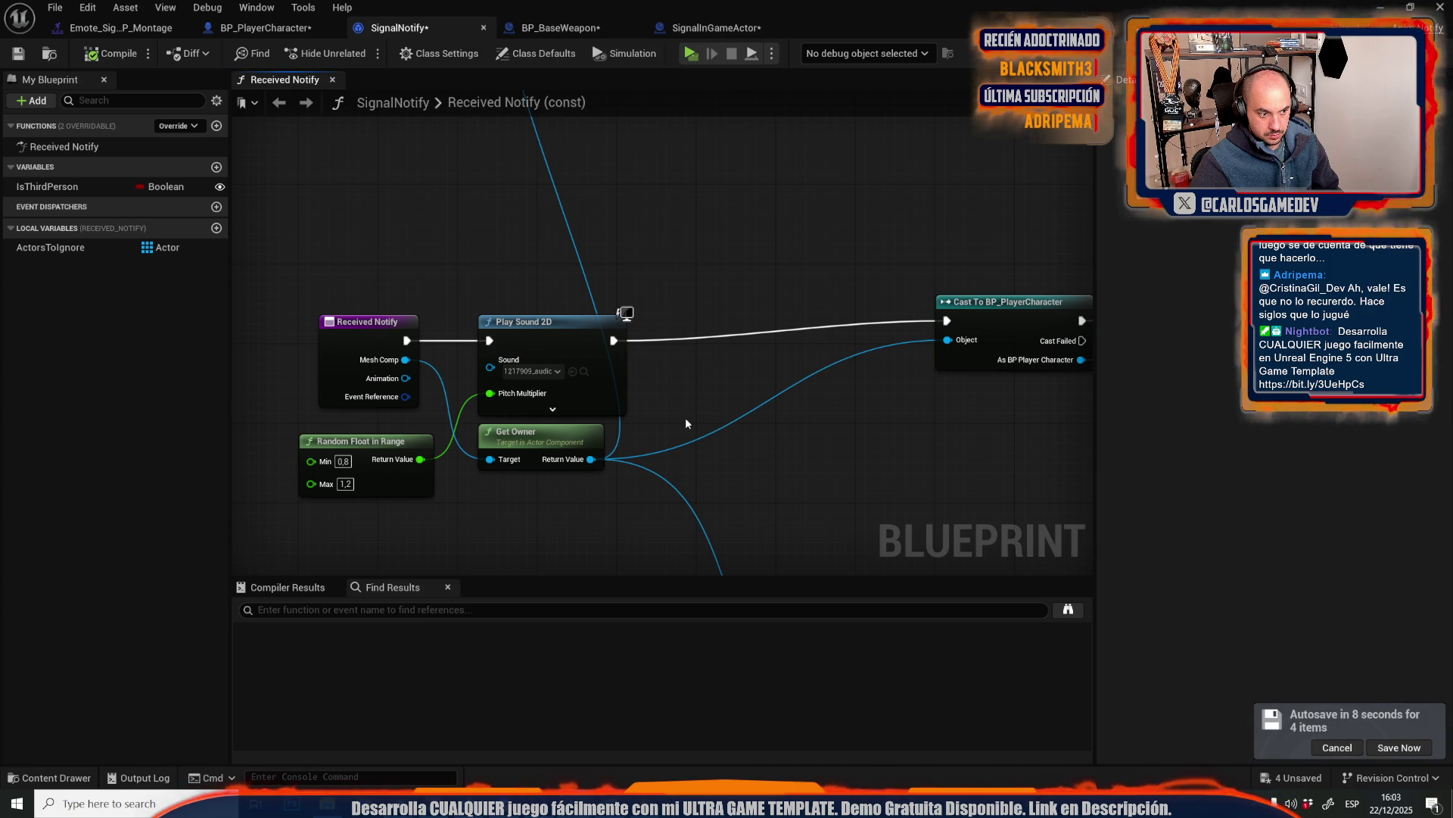
pyautogui.scroll(-5, 686, 423)
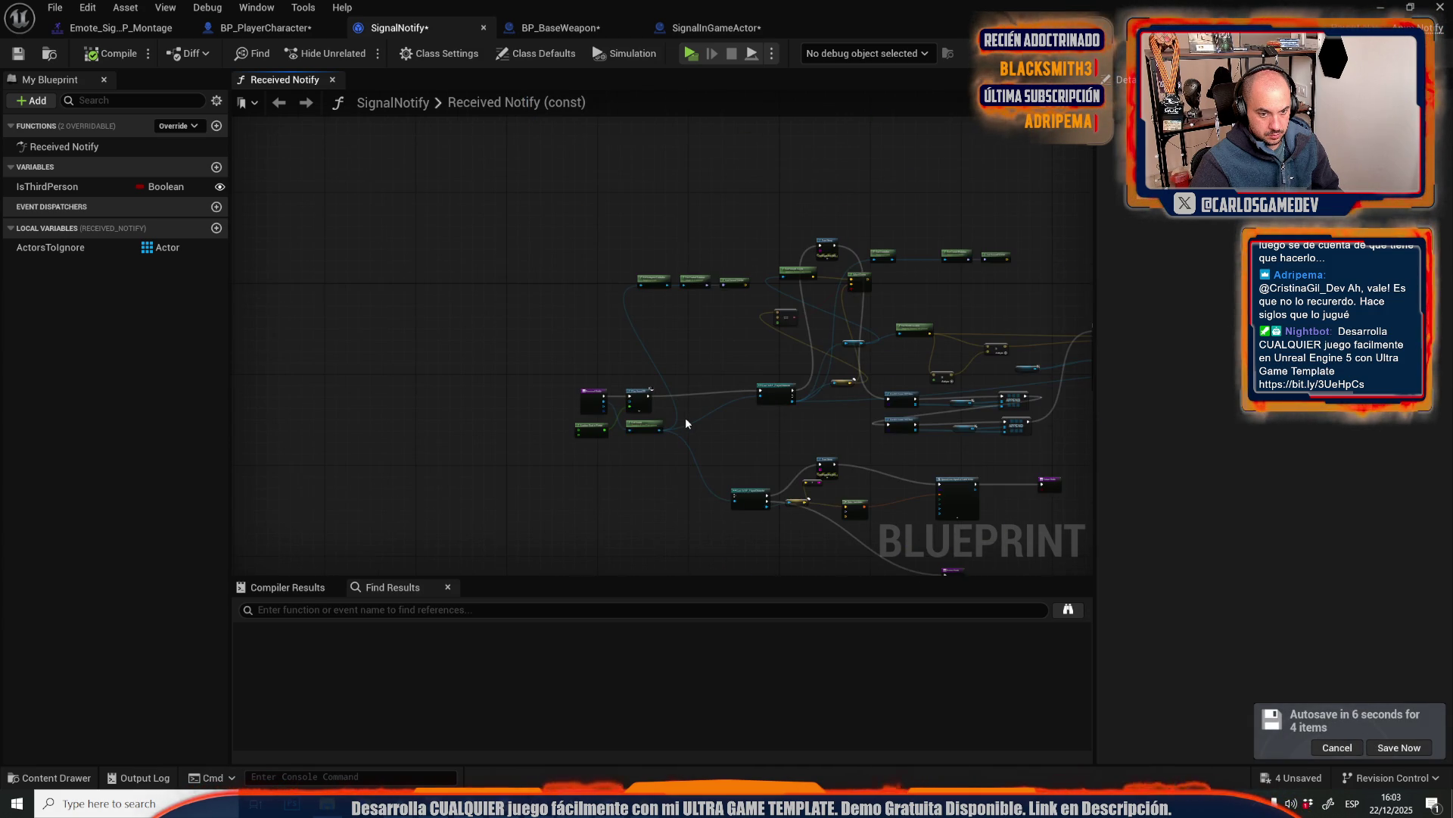
pyautogui.scroll(4, 777, 471)
pyautogui.moveTo(777, 471); pyautogui.dragTo(463, 333)
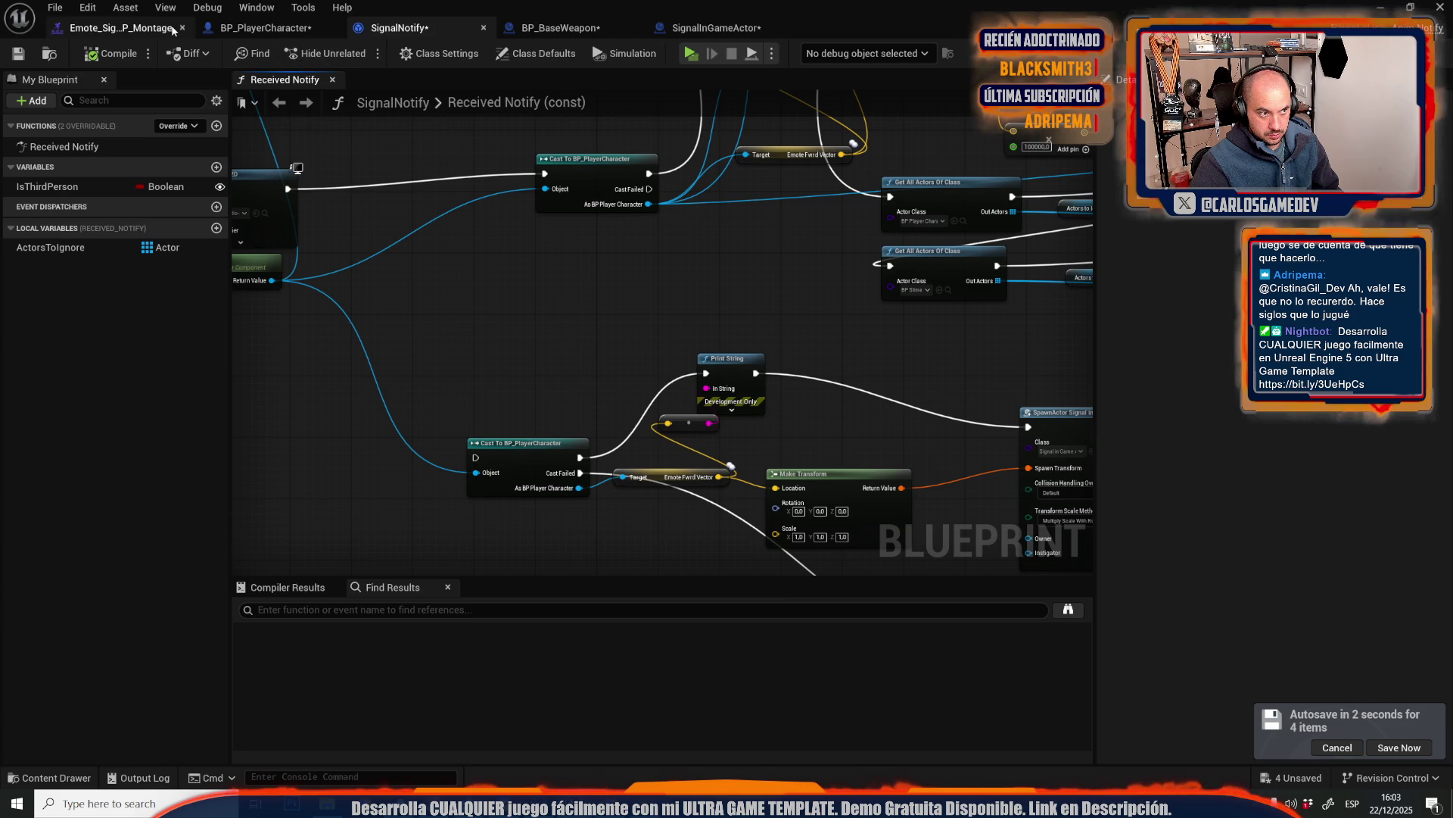
# - Pan BP_PlayerCharacter's ActionsGraph past Aiming, Run, Crouch and Melee to the SET Emote Fwrd Vector logic
pyautogui.click(240, 28)
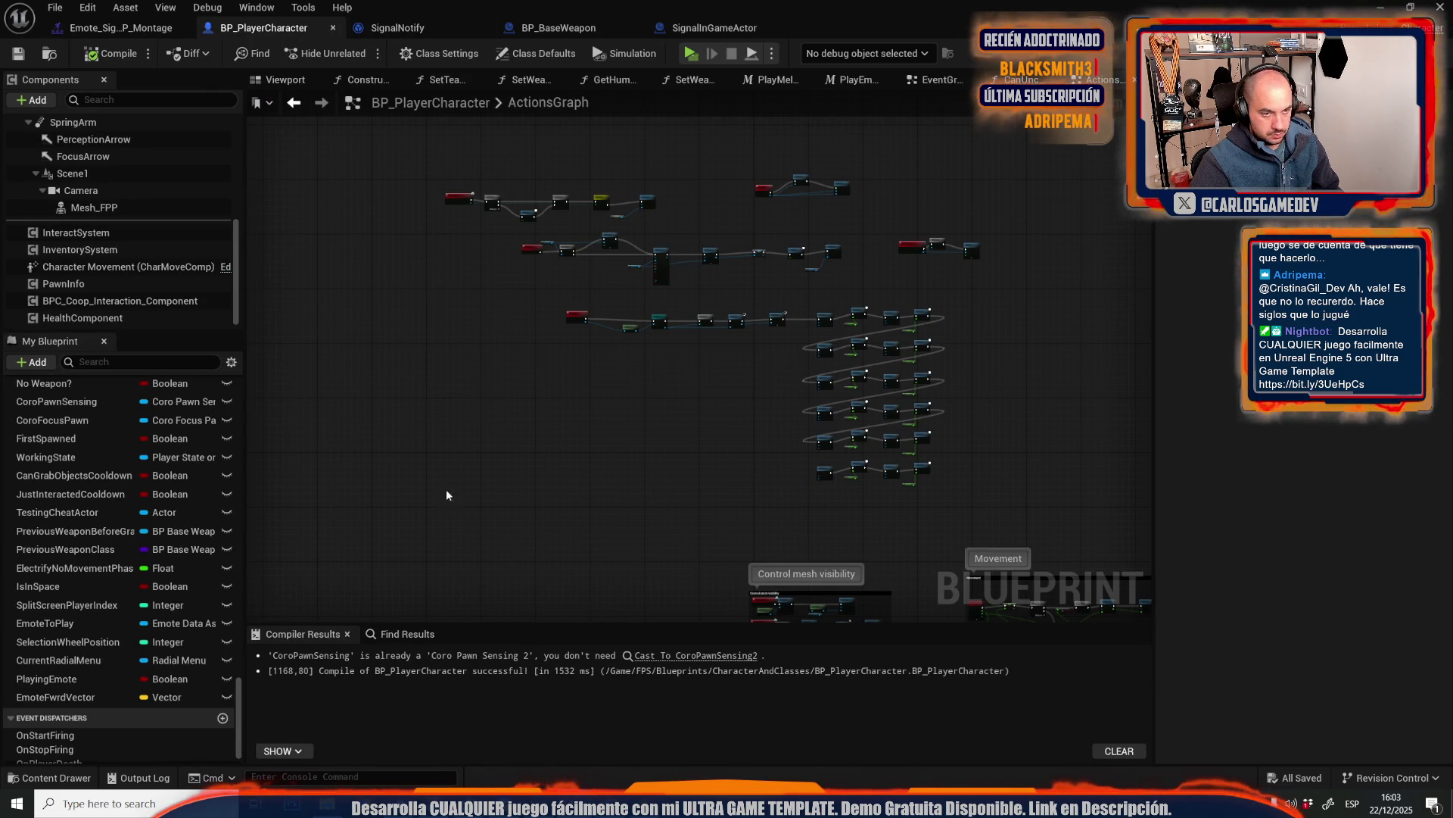
pyautogui.scroll(-2, 534, 433)
pyautogui.moveTo(535, 432)
pyautogui.mouseDown()
pyautogui.moveTo(529, 183)
pyautogui.moveTo(588, 265)
pyautogui.moveTo(542, 301)
pyautogui.mouseUp()
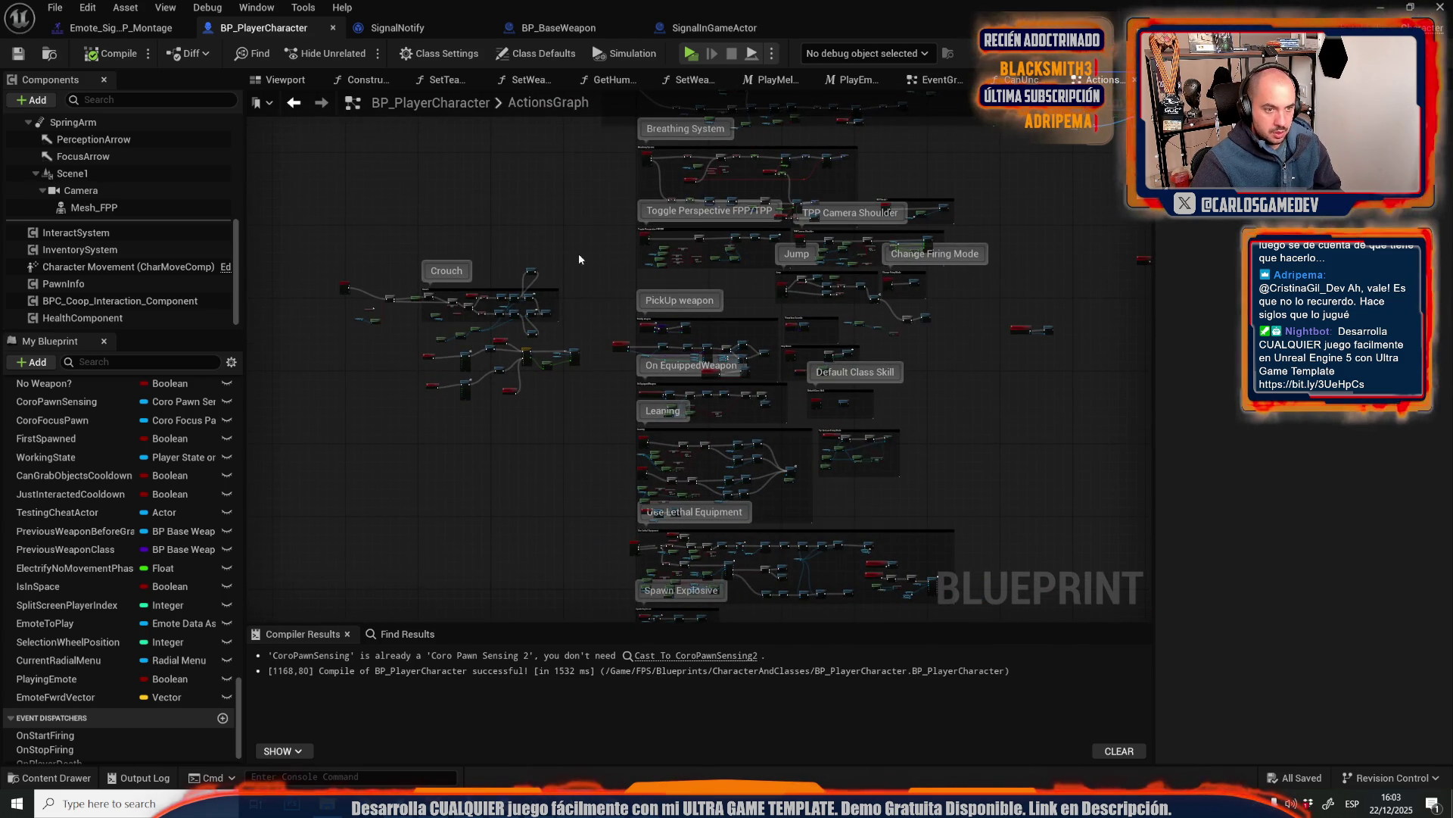
pyautogui.moveTo(578, 253)
pyautogui.mouseDown()
pyautogui.moveTo(503, 540)
pyautogui.moveTo(525, 603)
pyautogui.moveTo(568, 500)
pyautogui.moveTo(575, 303)
pyautogui.mouseUp()
pyautogui.scroll(5, 568, 599)
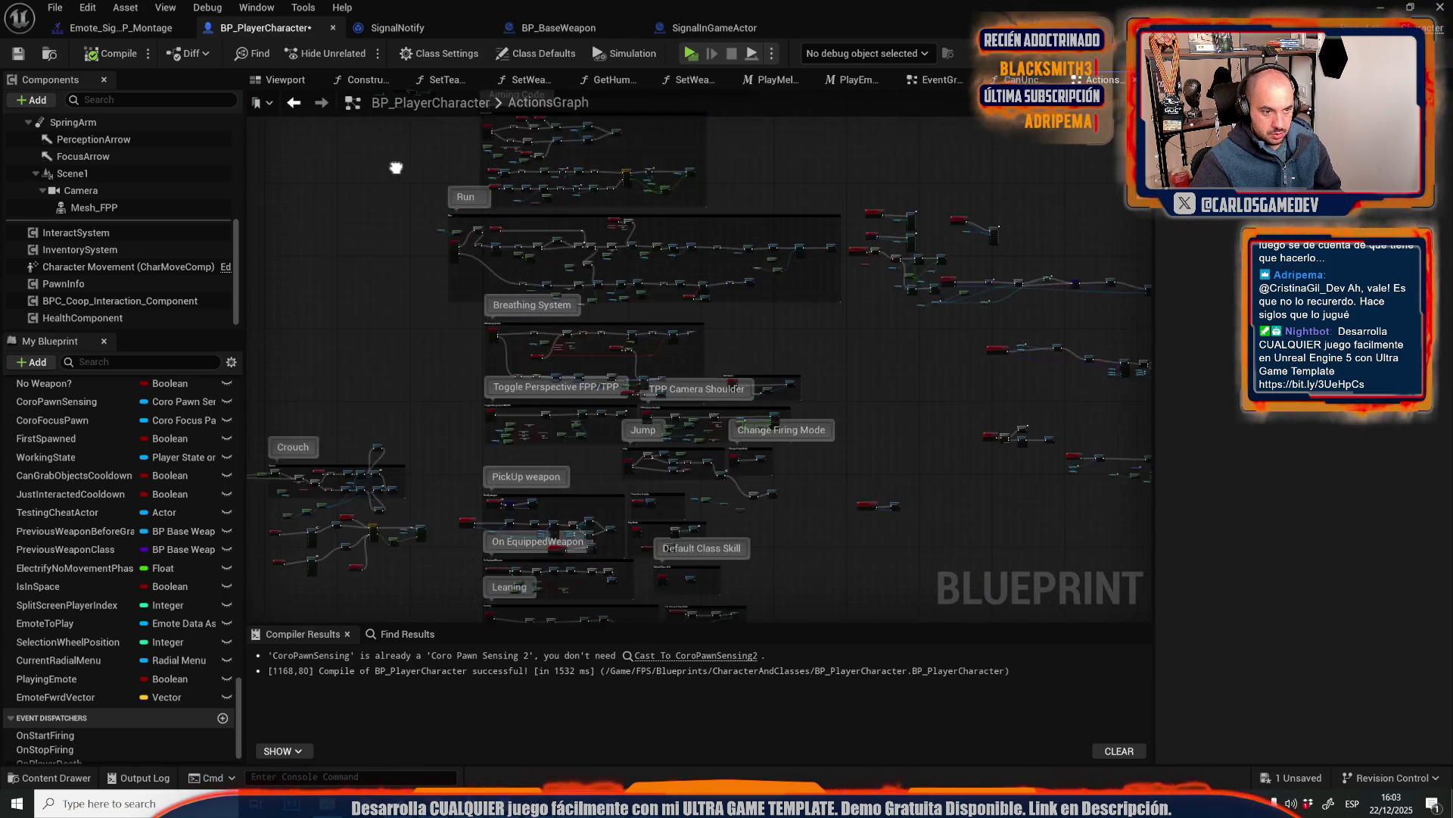
pyautogui.moveTo(567, 599)
pyautogui.mouseDown()
pyautogui.moveTo(413, 412)
pyautogui.moveTo(375, 89)
pyautogui.mouseUp()
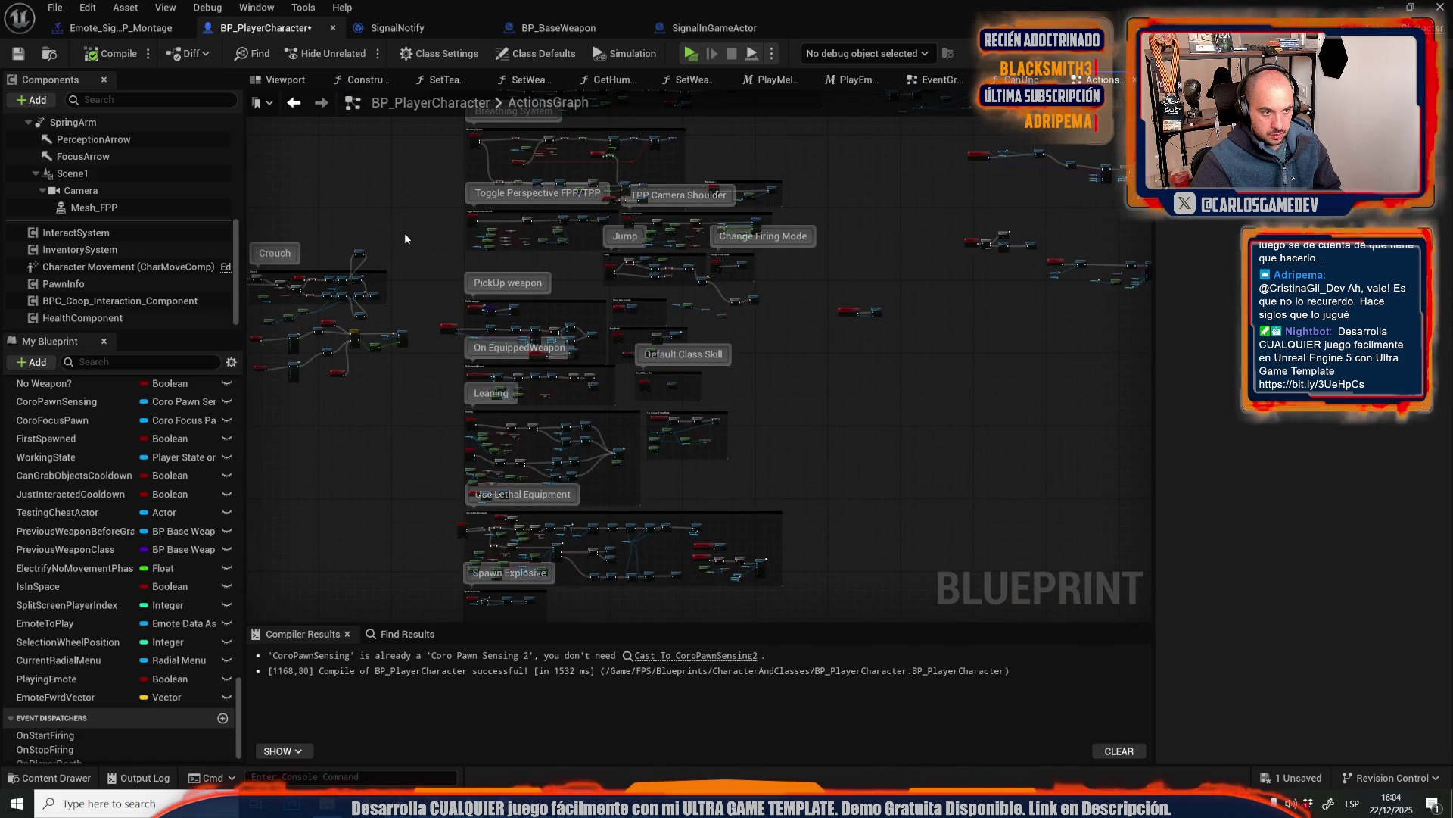
pyautogui.moveTo(405, 238); pyautogui.dragTo(582, 220)
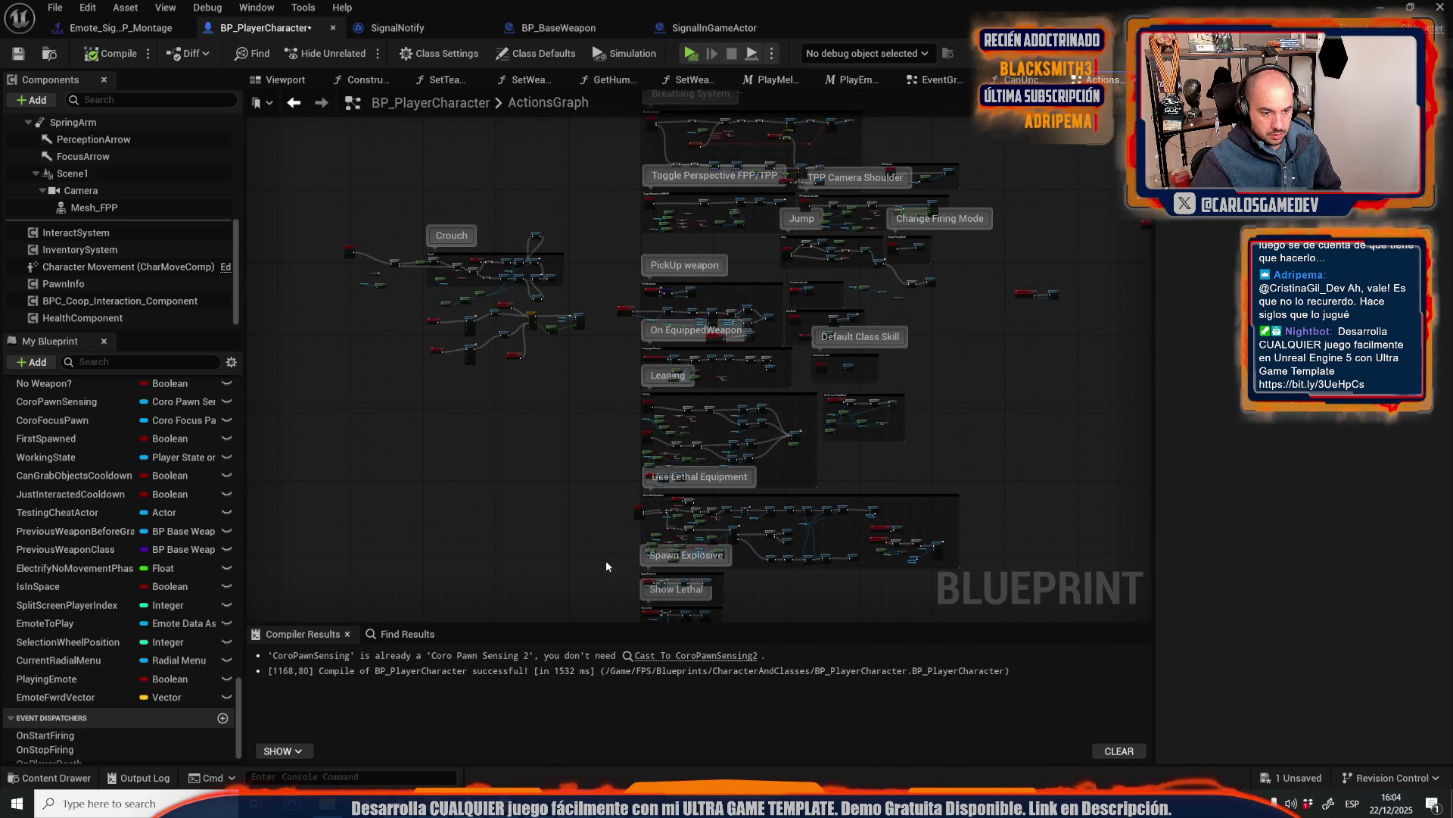
pyautogui.moveTo(522, 98); pyautogui.dragTo(530, 605)
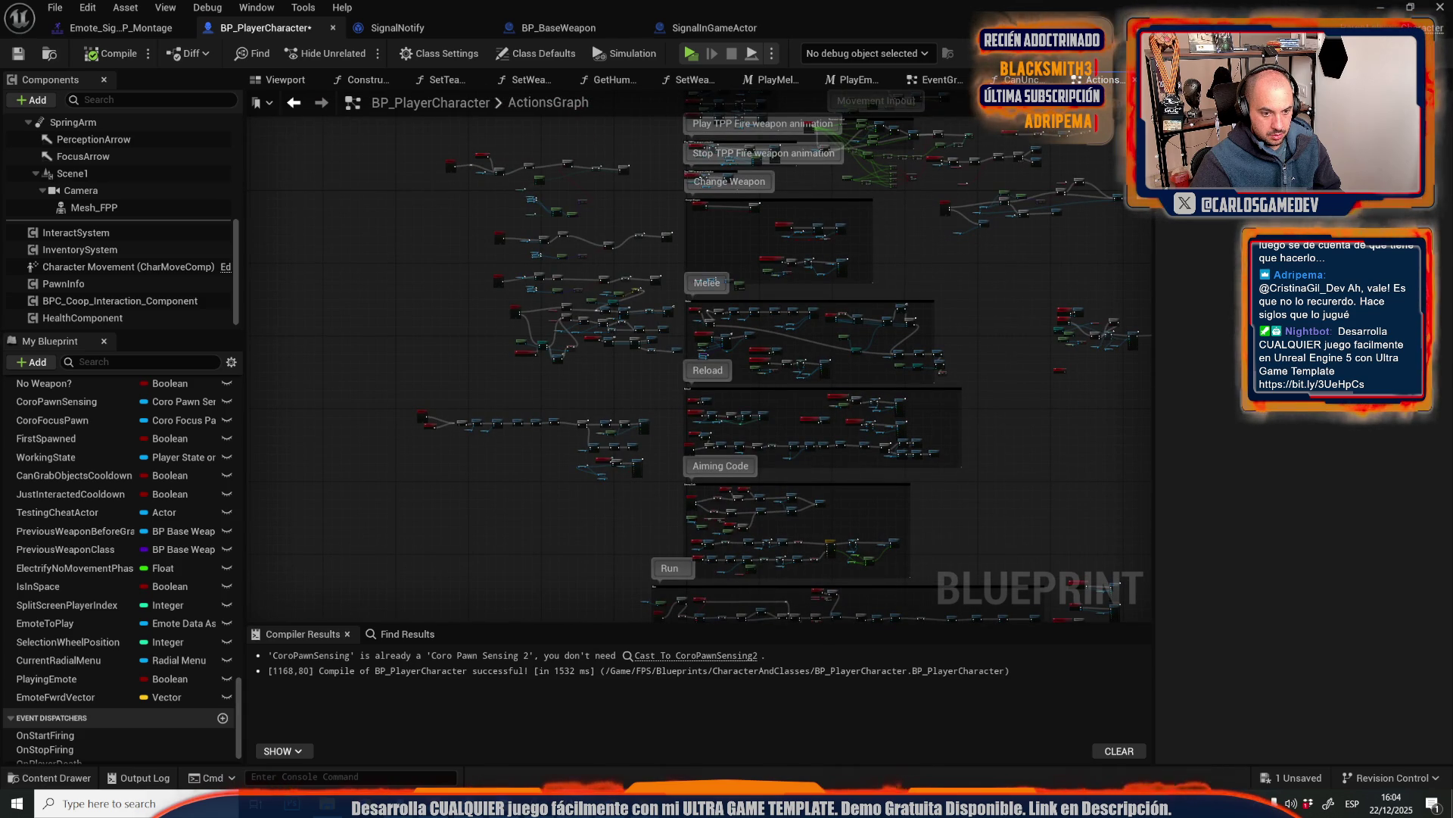
pyautogui.scroll(8, 671, 311)
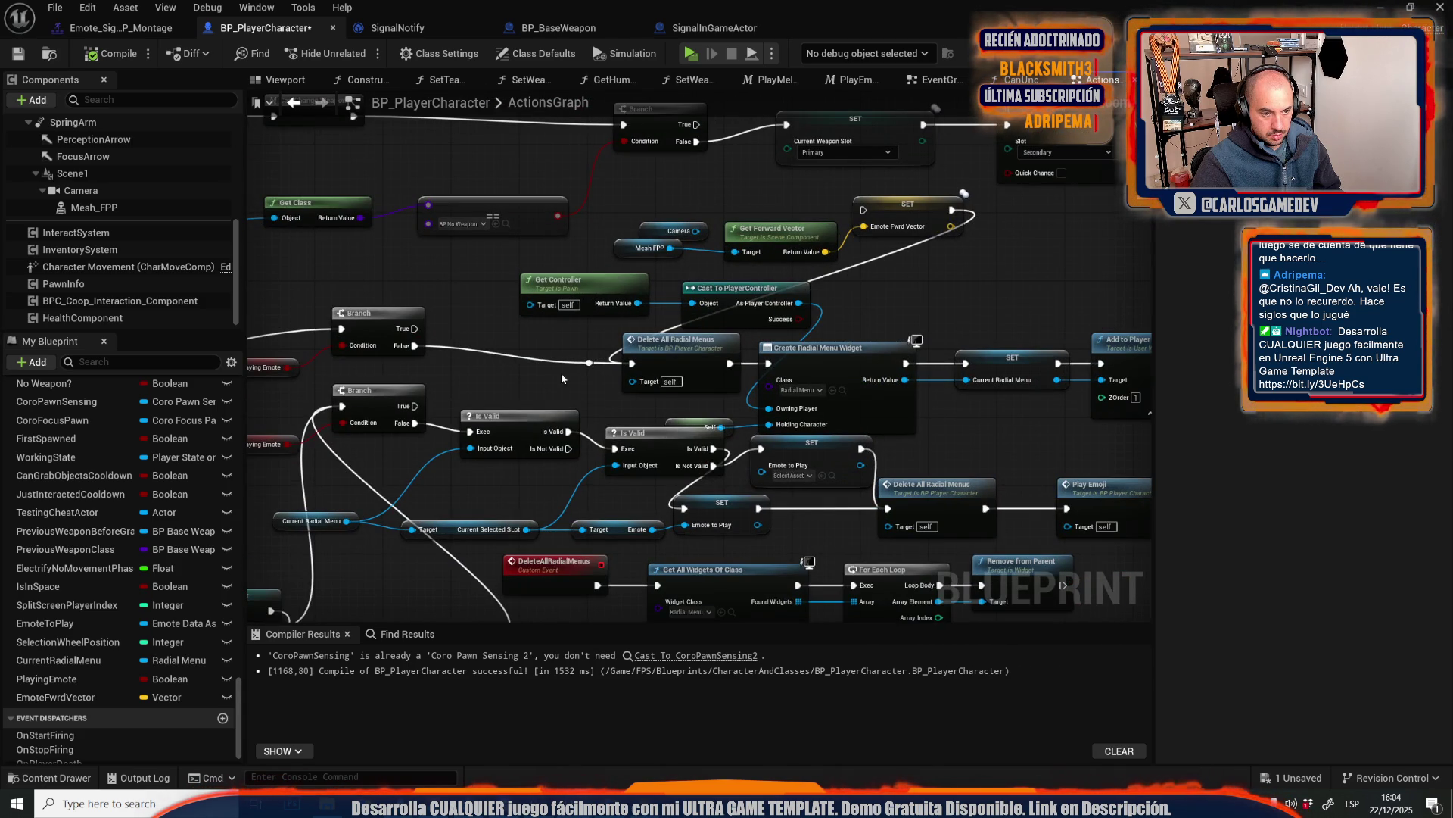
# - Insert a Print String after SET Emote Fwd Vector that prints the vector, then compile and save BP_PlayerCharacter
pyautogui.moveTo(589, 363)
pyautogui.mouseDown()
pyautogui.moveTo(598, 378)
pyautogui.moveTo(863, 210)
pyautogui.mouseUp()
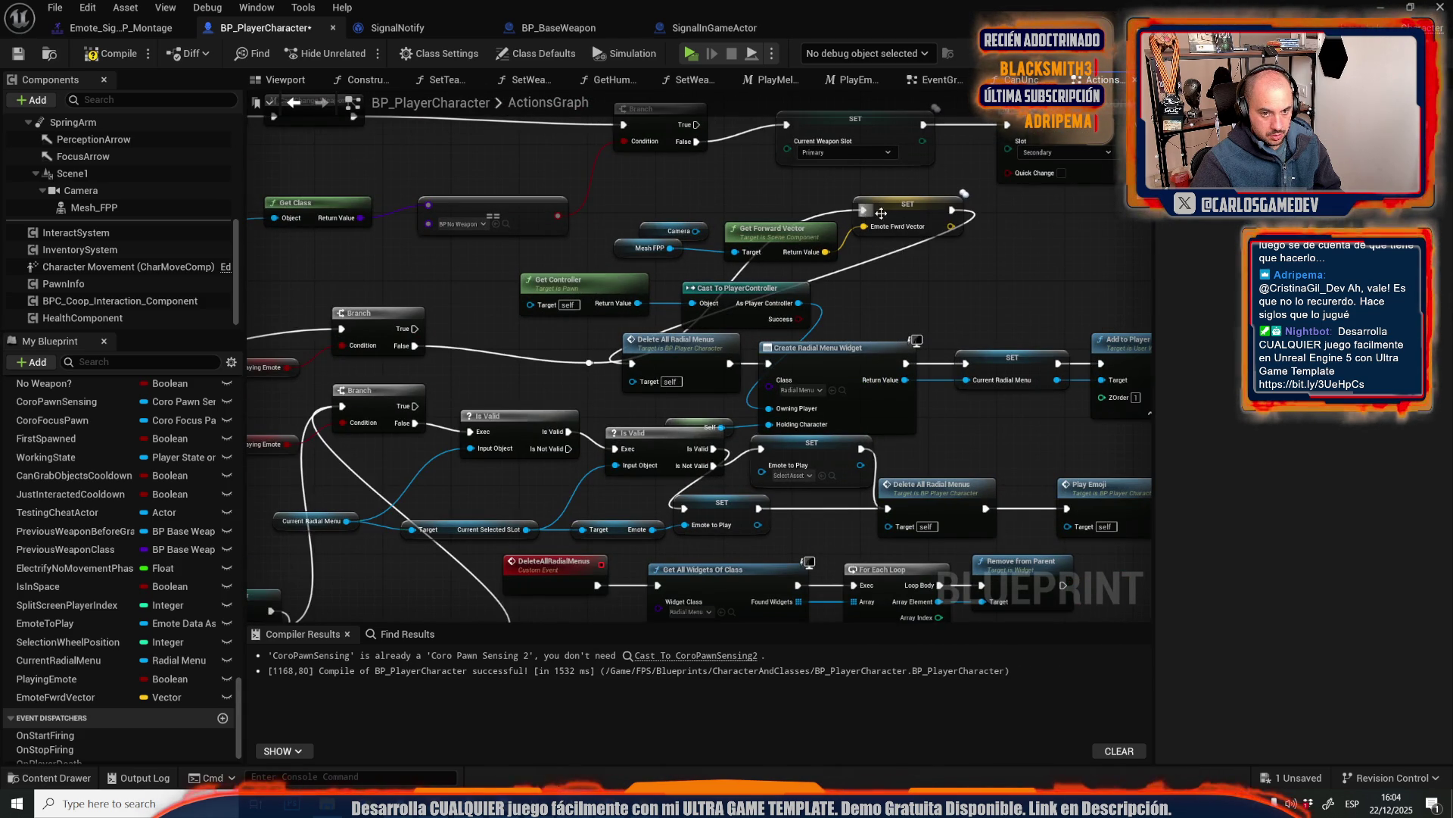
pyautogui.rightClick(834, 308)
pyautogui.write('print')
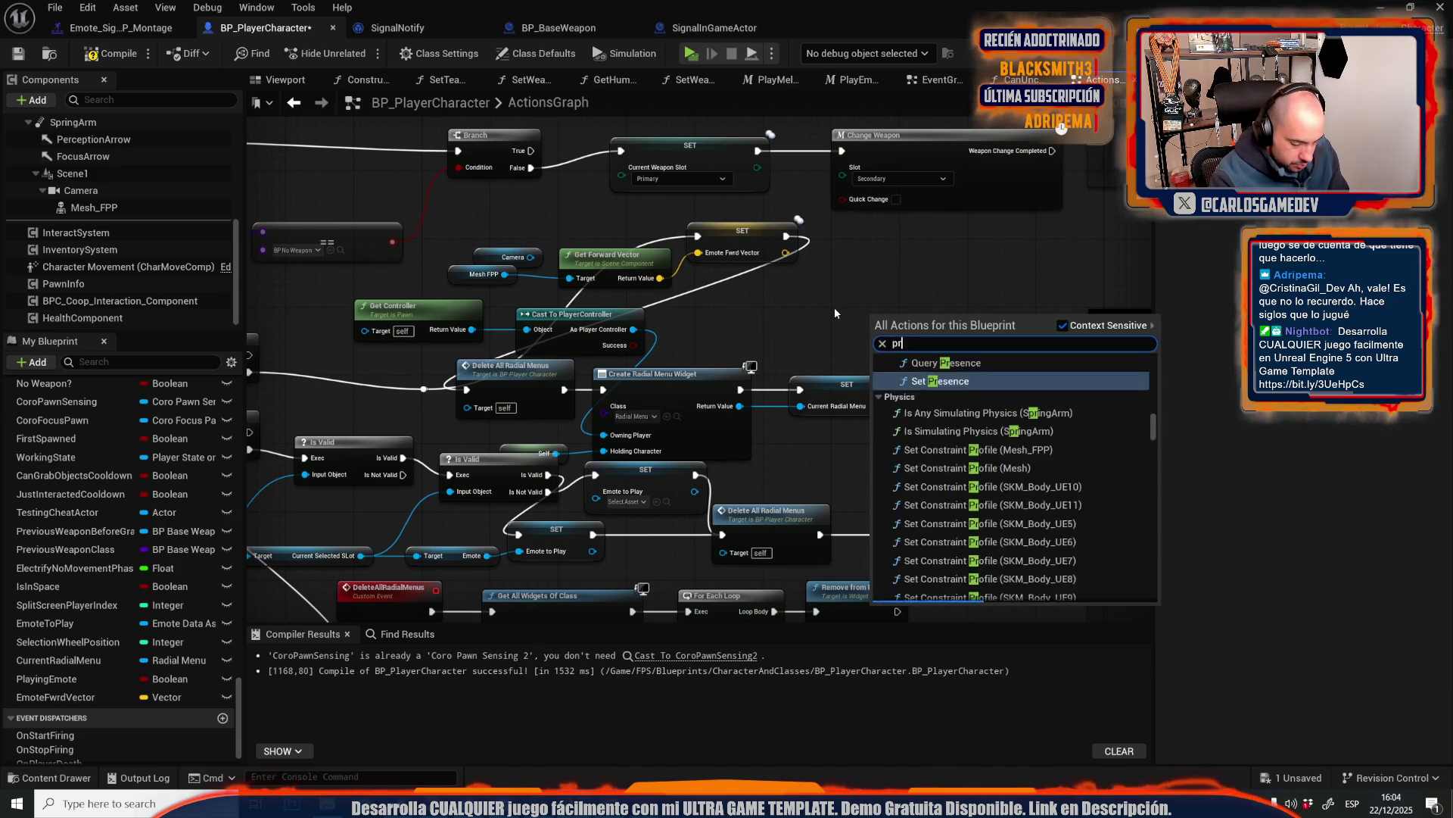
pyautogui.press('Return')
pyautogui.scroll(2, 835, 307)
pyautogui.moveTo(916, 324); pyautogui.dragTo(848, 210)
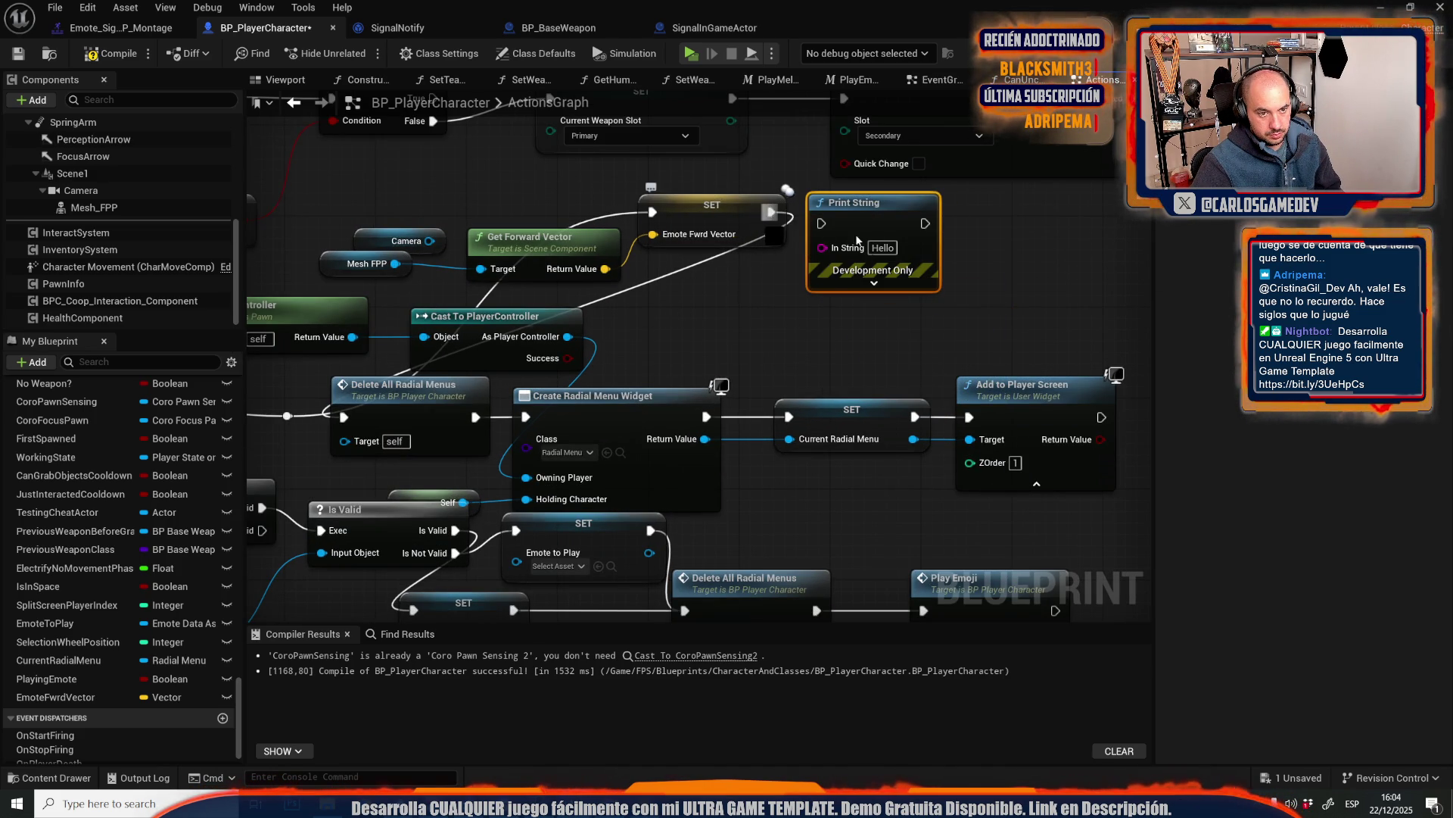
pyautogui.moveTo(772, 212); pyautogui.dragTo(925, 223)
pyautogui.moveTo(781, 225)
pyautogui.mouseDown()
pyautogui.moveTo(822, 223)
pyautogui.moveTo(839, 246)
pyautogui.mouseUp()
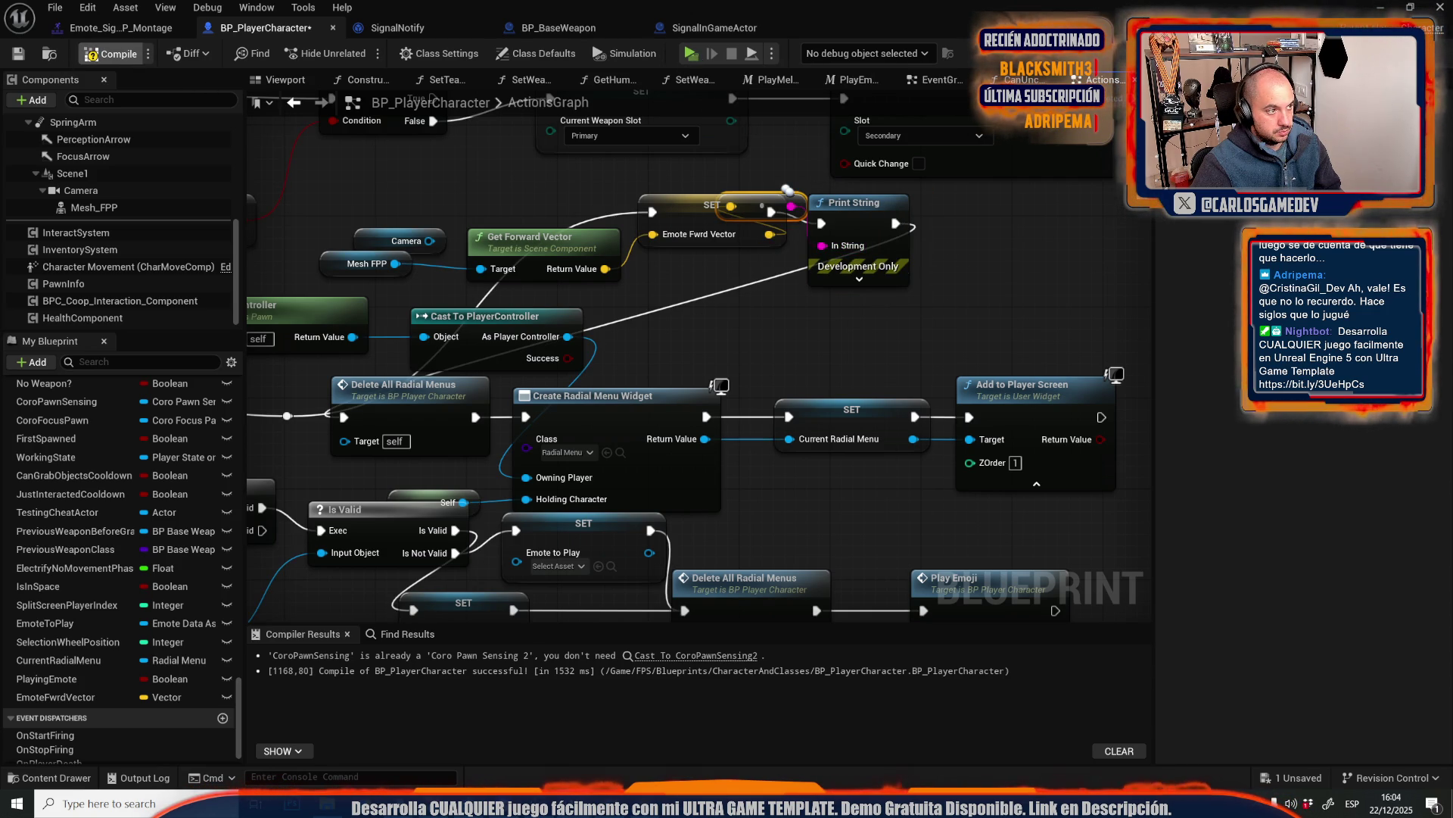
pyautogui.click(24, 59)
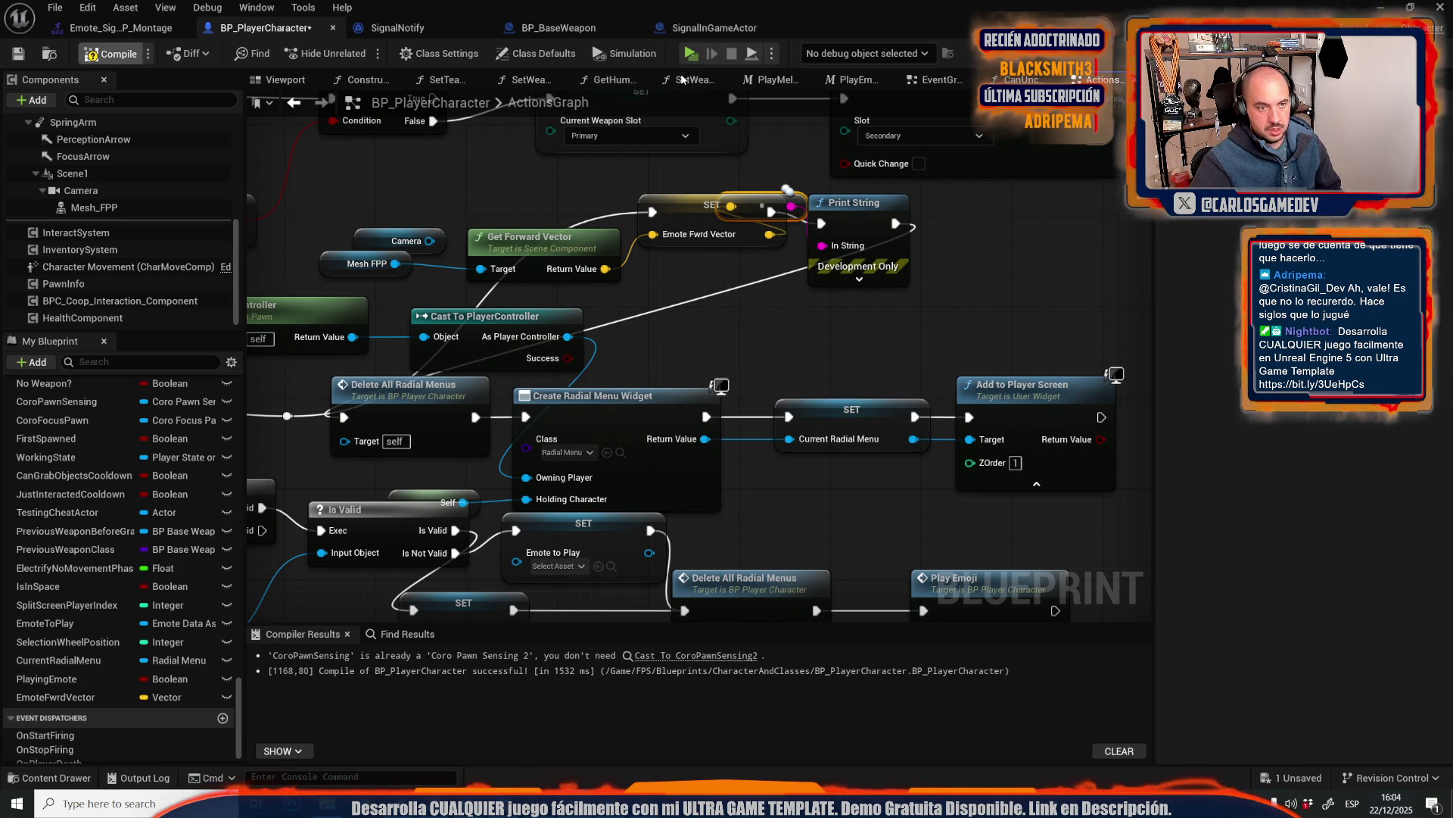
pyautogui.hotkey('ctrl', 's')
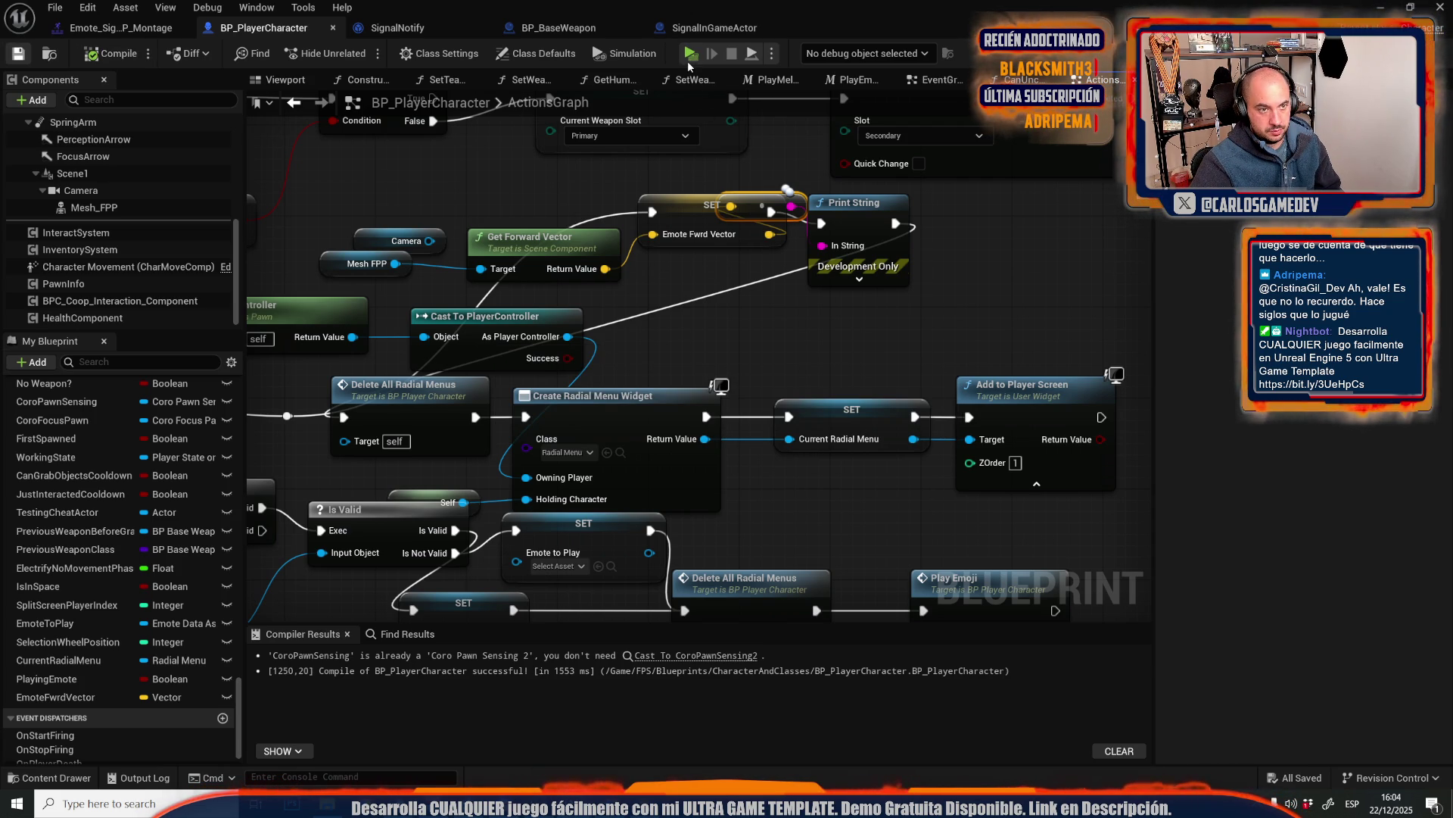
# - Start a play session and test the emote wheel in the client, choosing the pointing emote
pyautogui.click(689, 58)
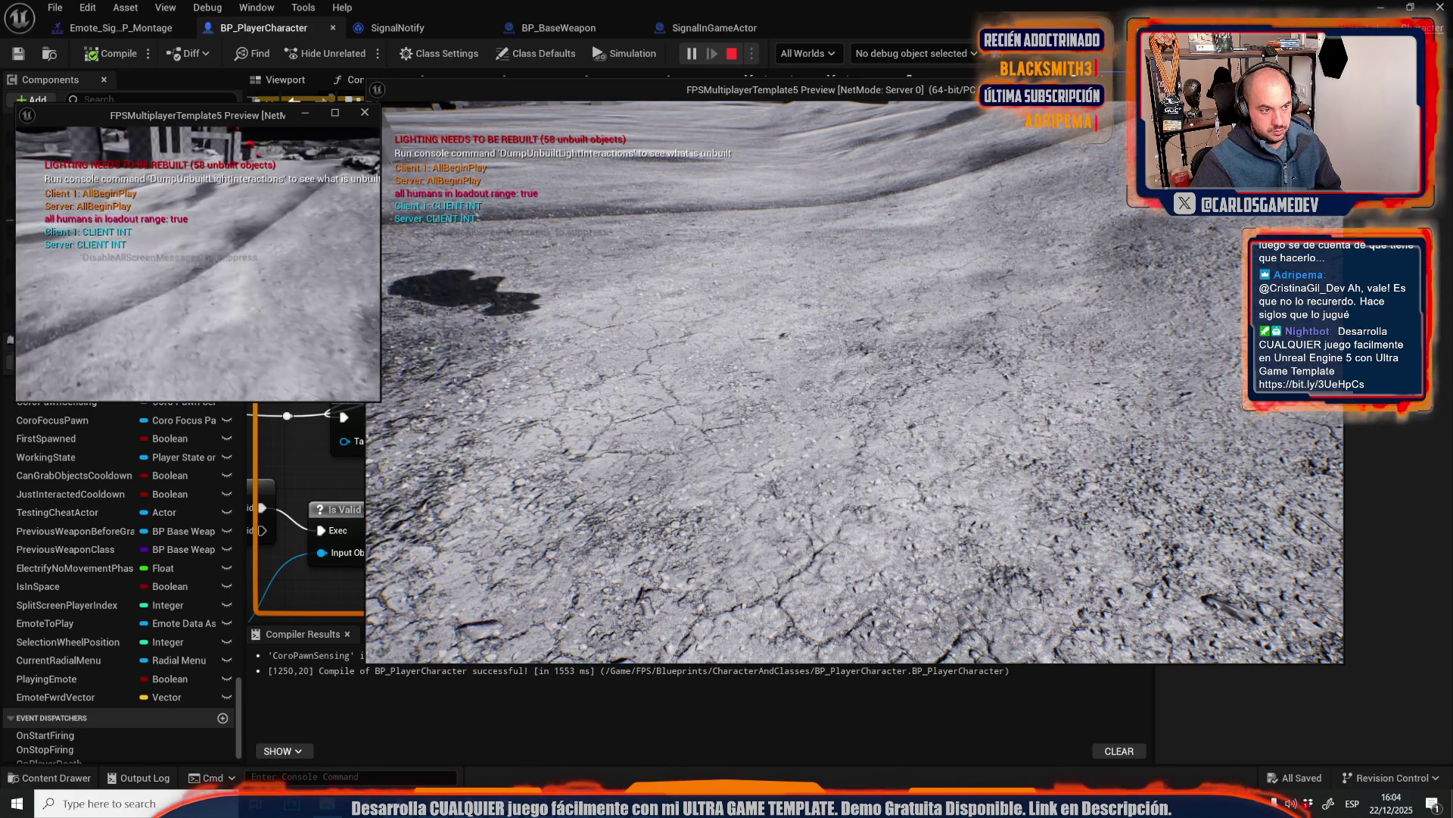
pyautogui.press('Tab')
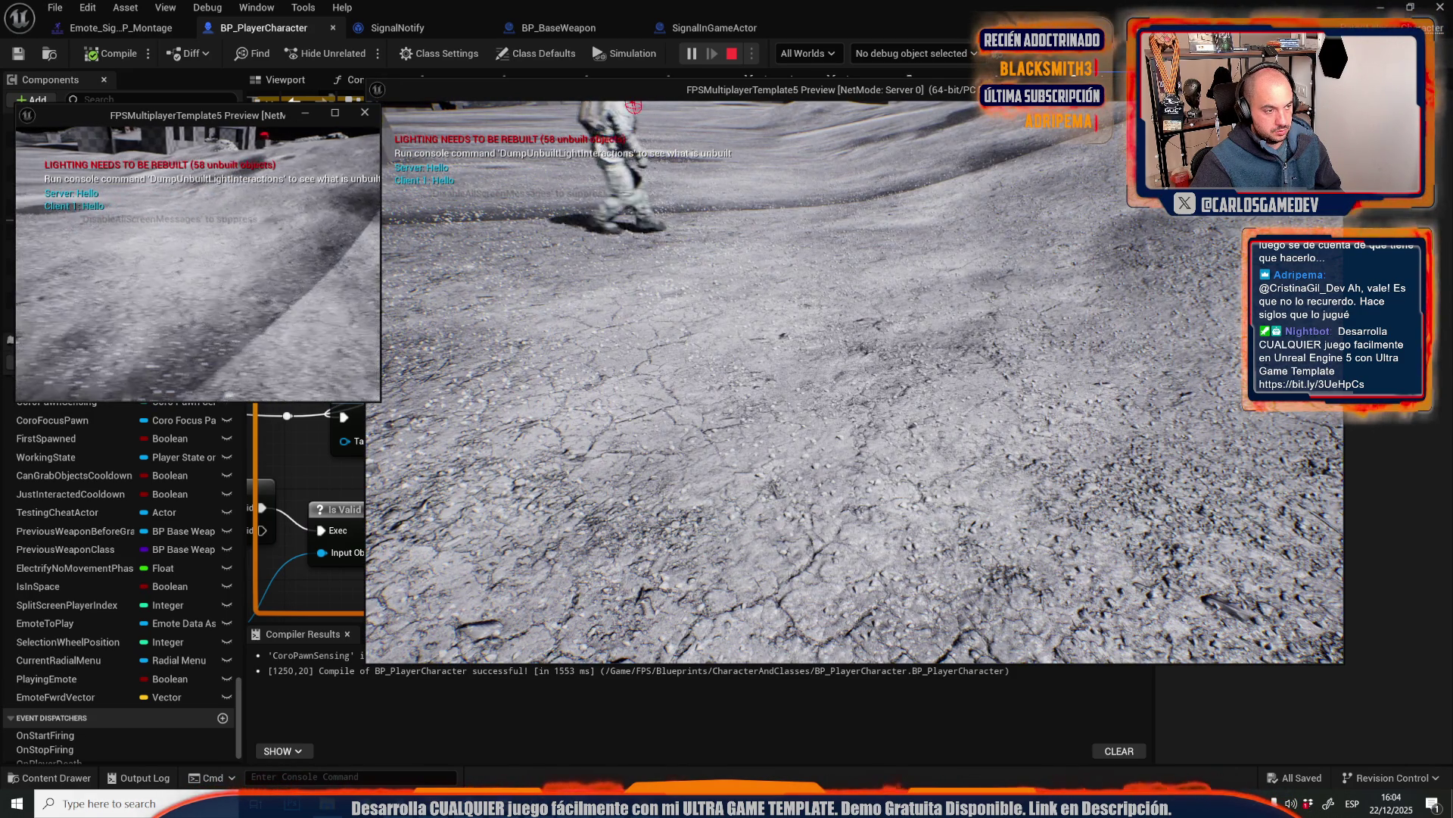
pyautogui.press('Tab')
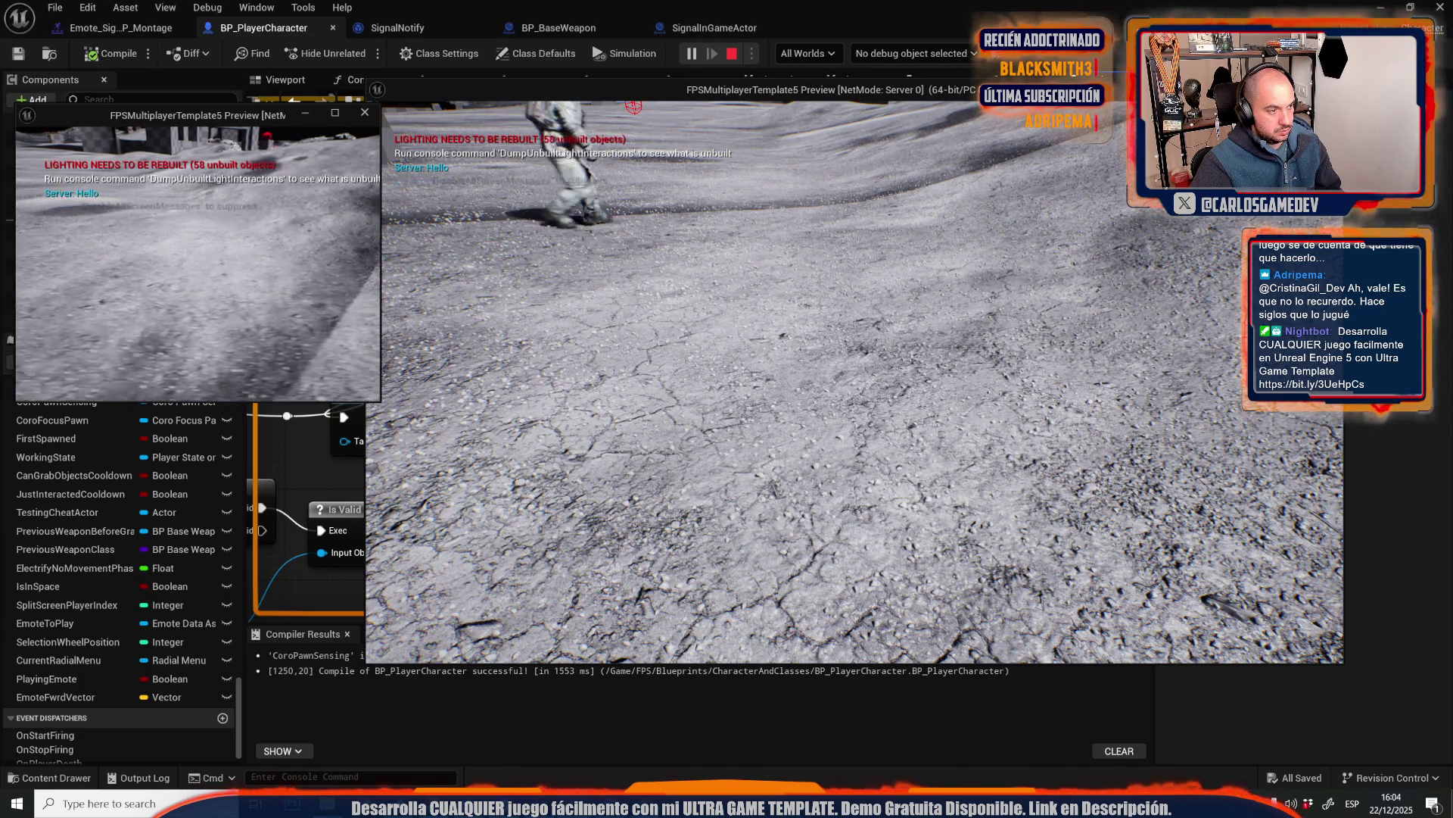
pyautogui.press('Tab')
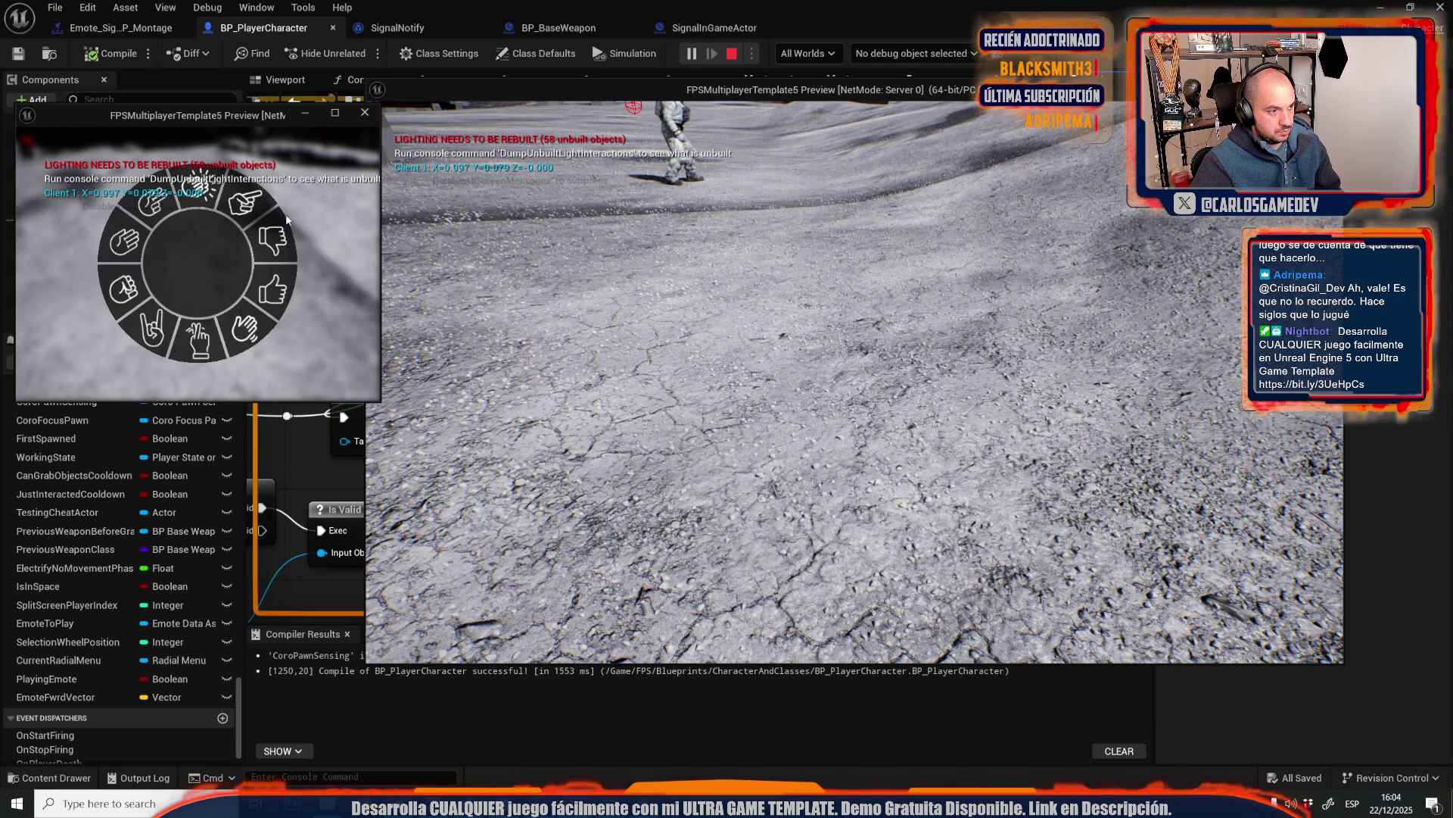
pyautogui.press('Tab')
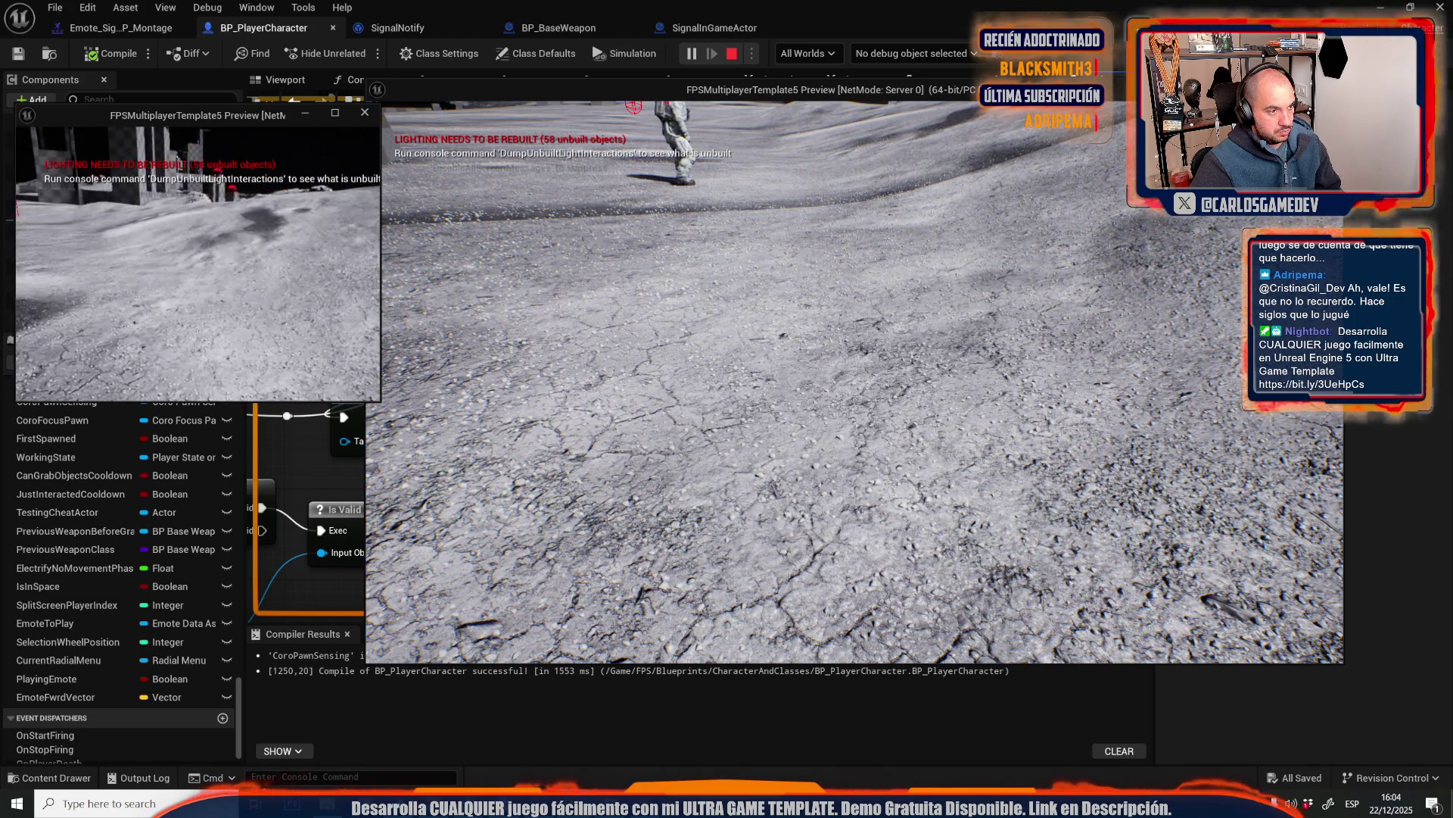
pyautogui.press('Tab')
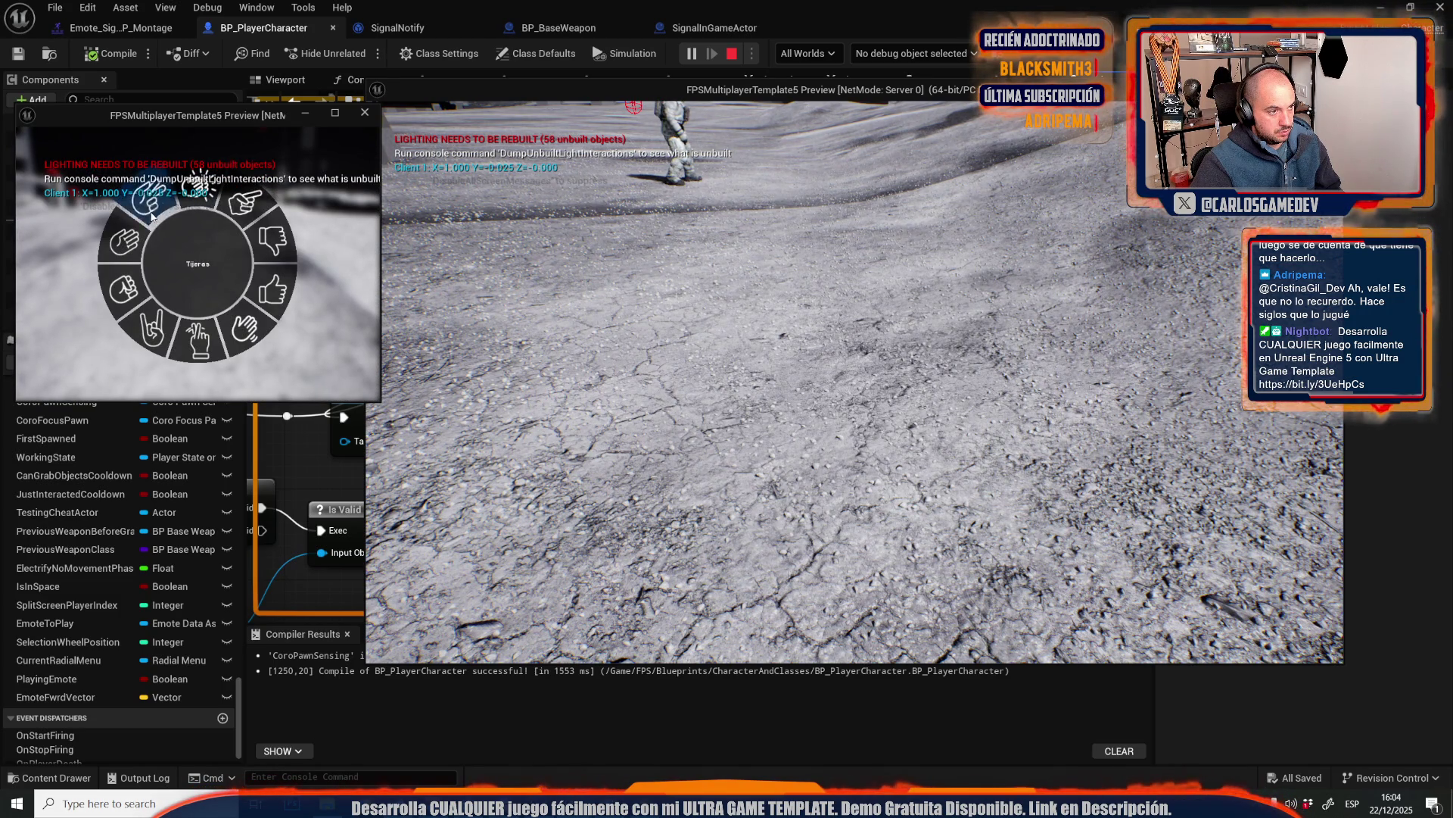
pyautogui.click(251, 206)
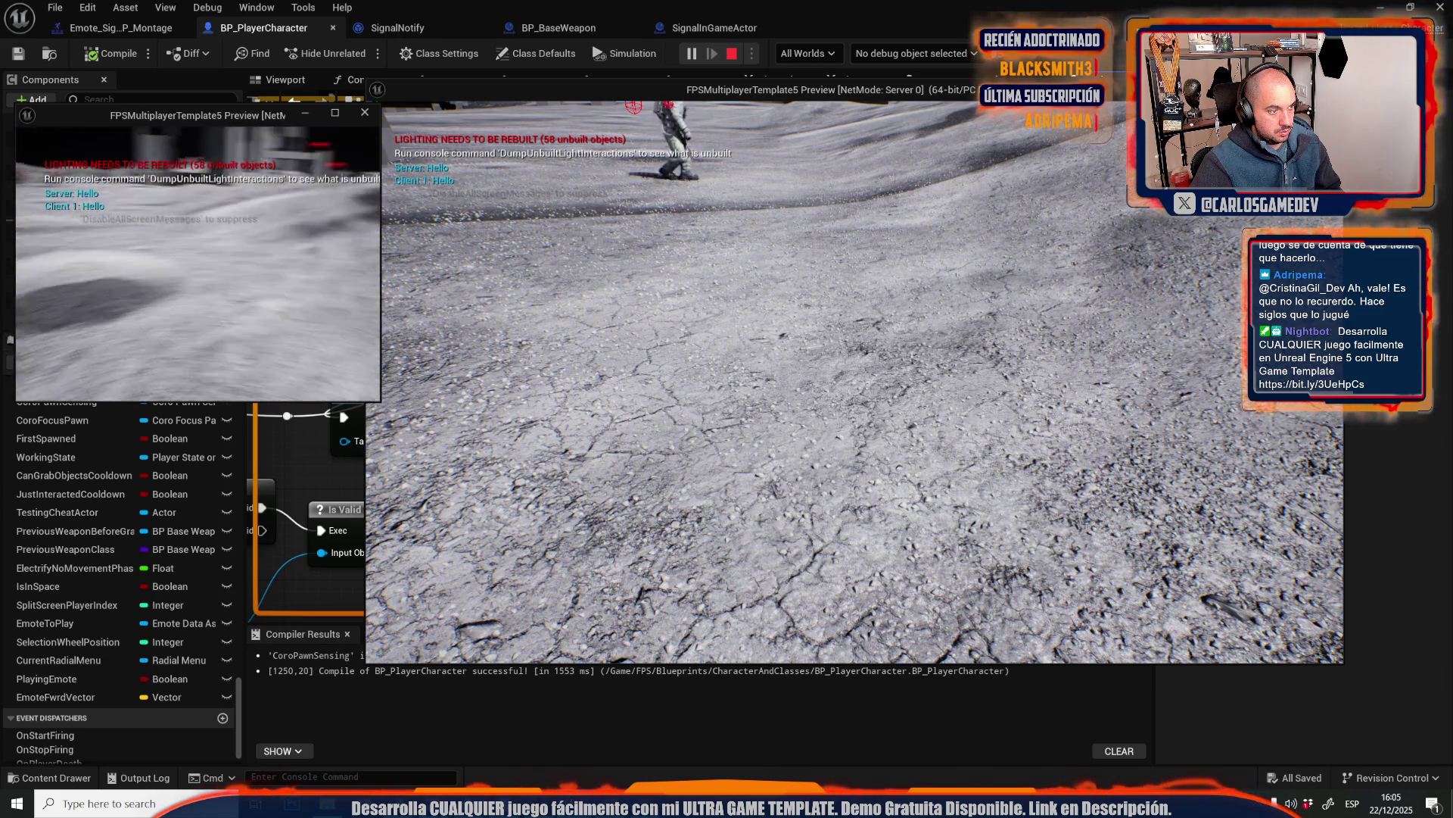
pyautogui.press('Tab')
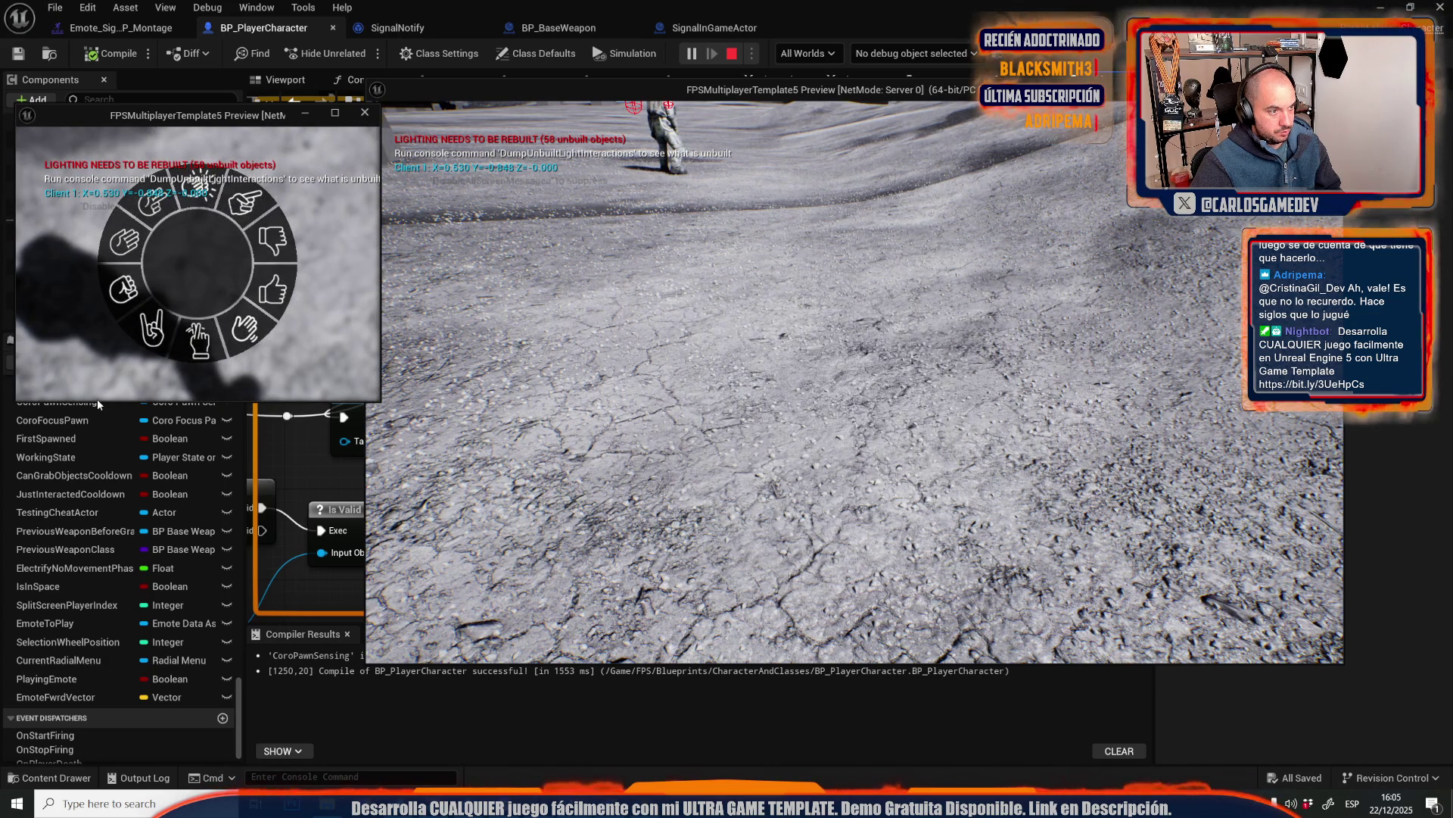
pyautogui.press('Tab')
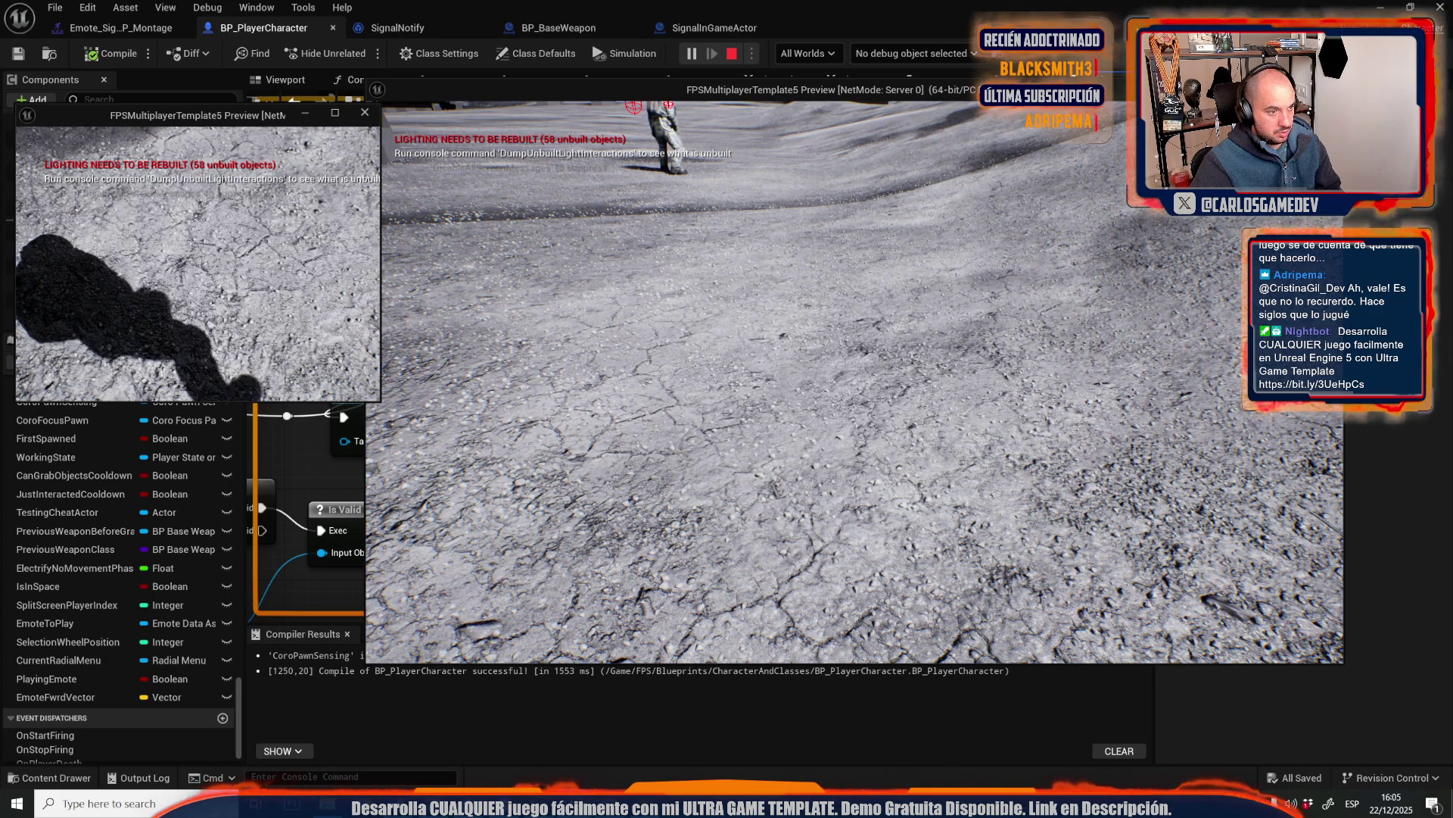
pyautogui.press('Tab')
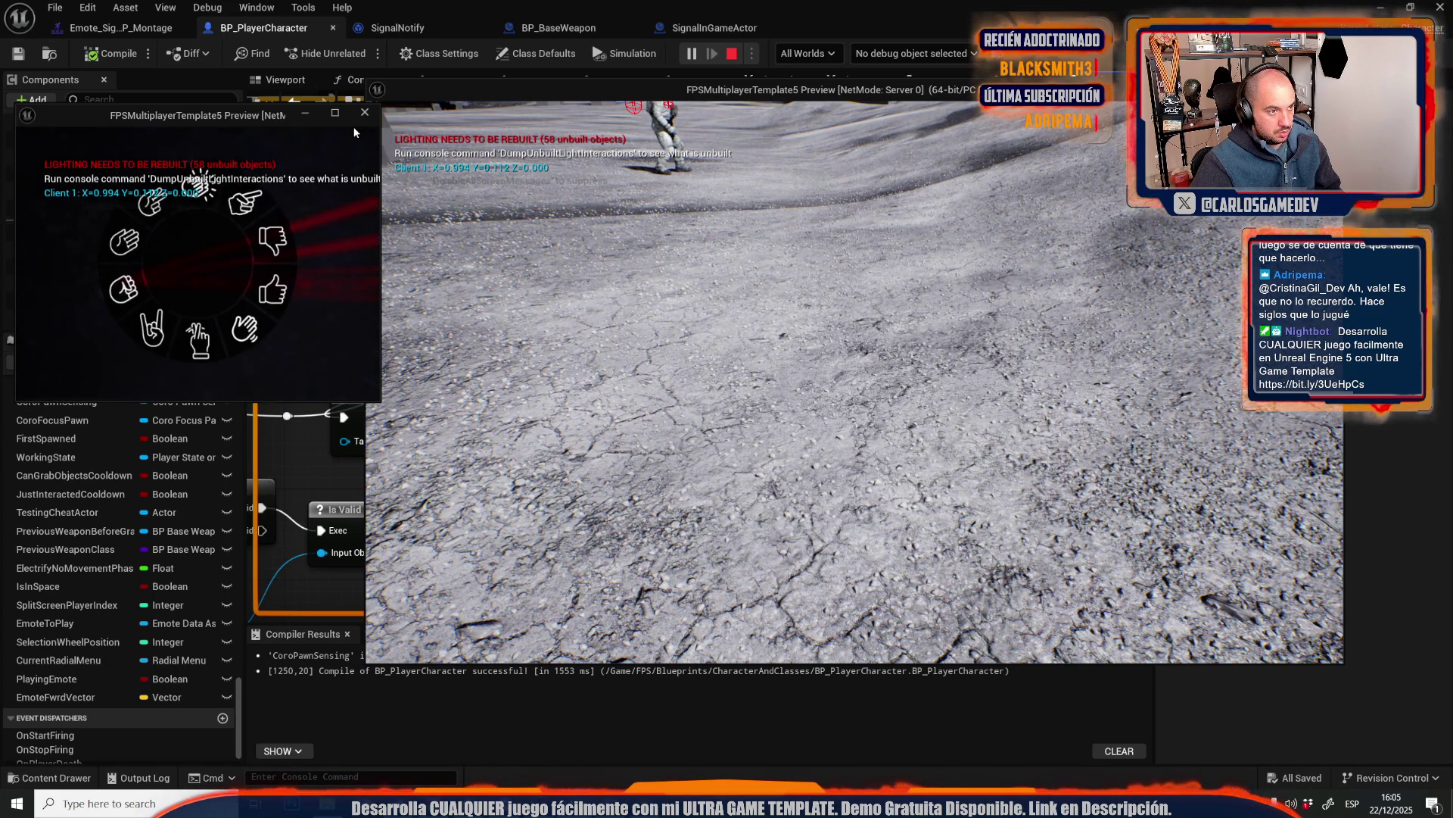
pyautogui.press('Tab')
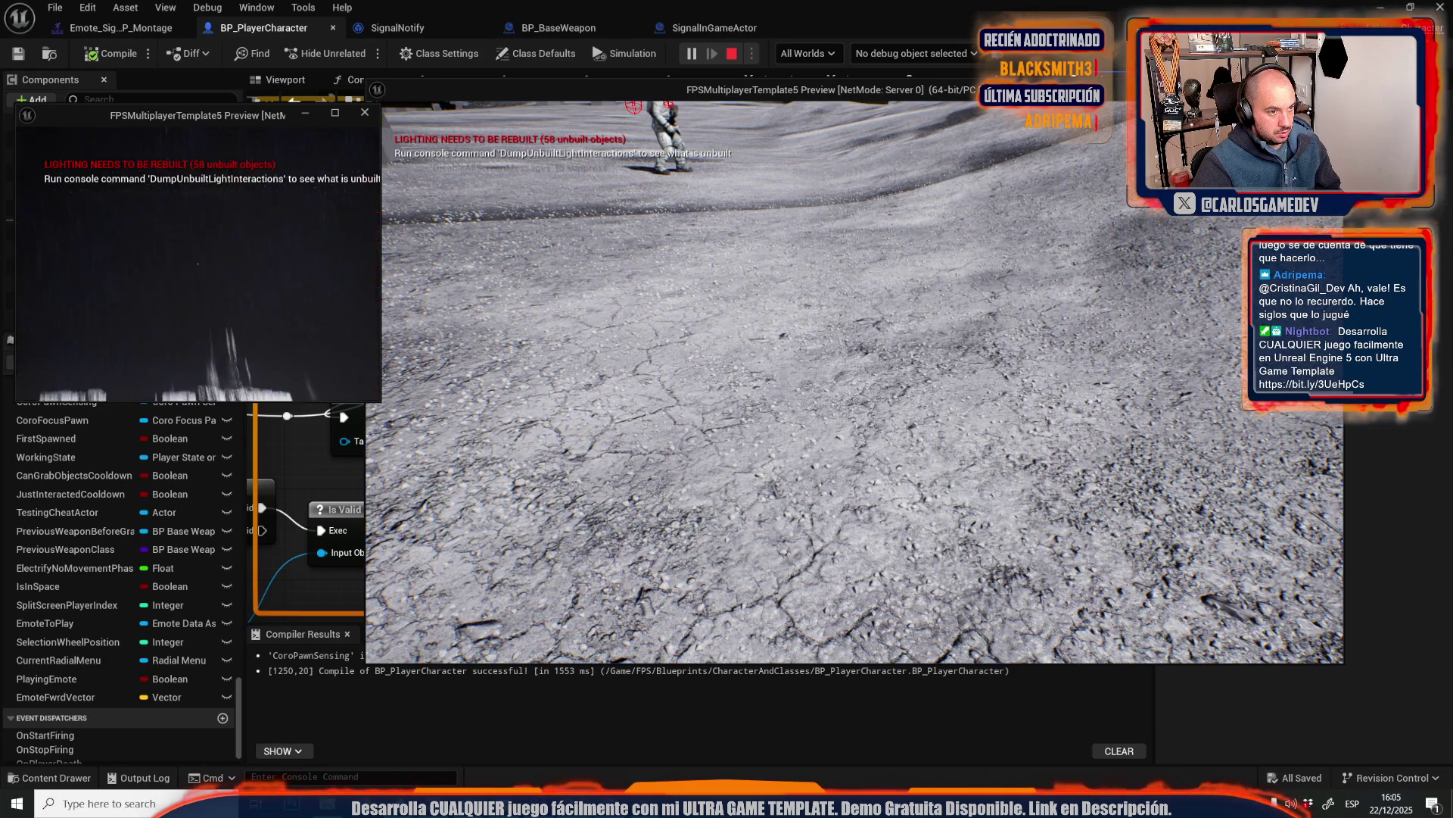
pyautogui.press('Tab')
# - Switch to the server window, open the emote wheel there, then end the play session
pyautogui.hotkey('alt', 'Tab')
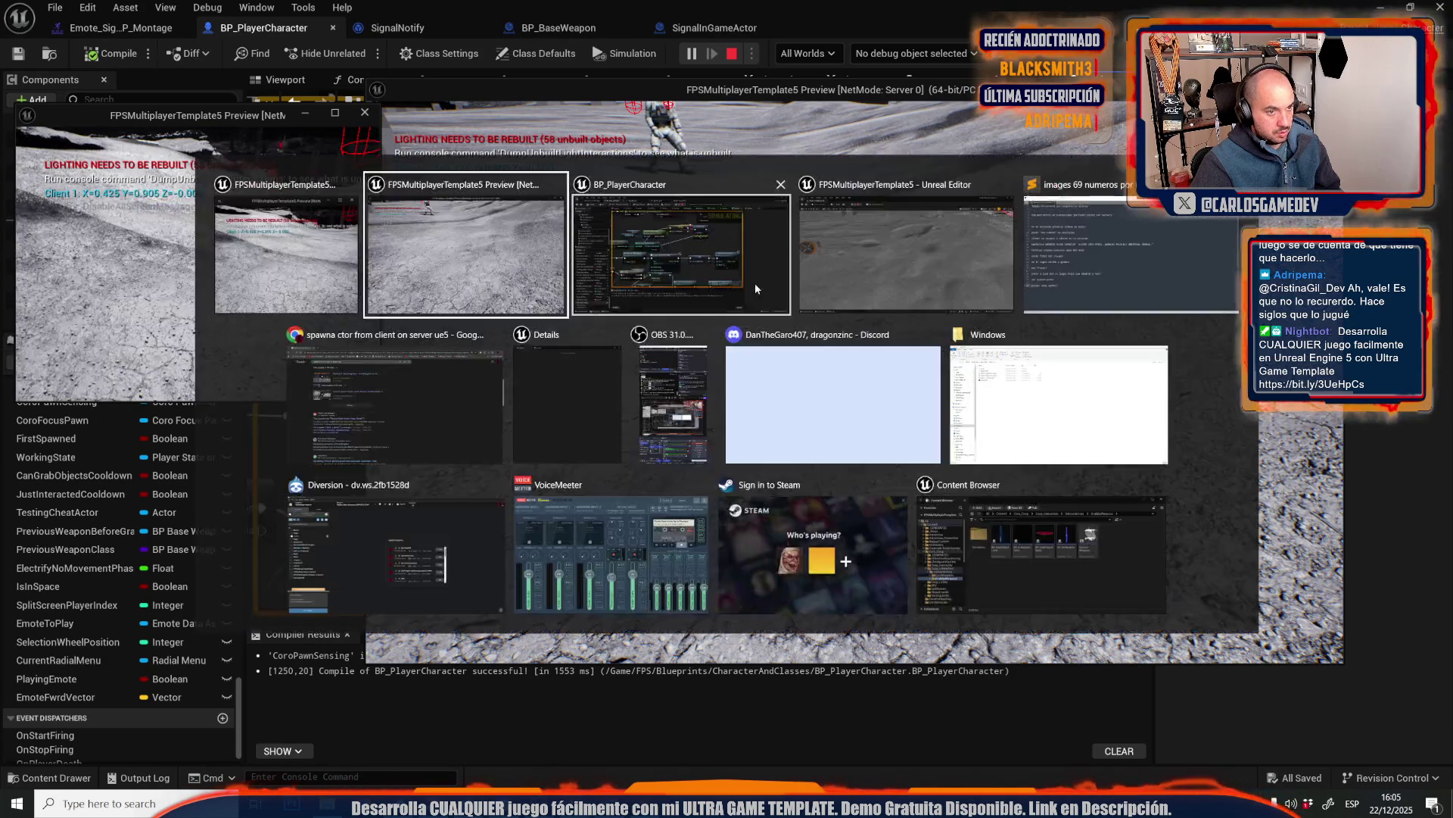
pyautogui.press('Tab')
pyautogui.press('Tab')
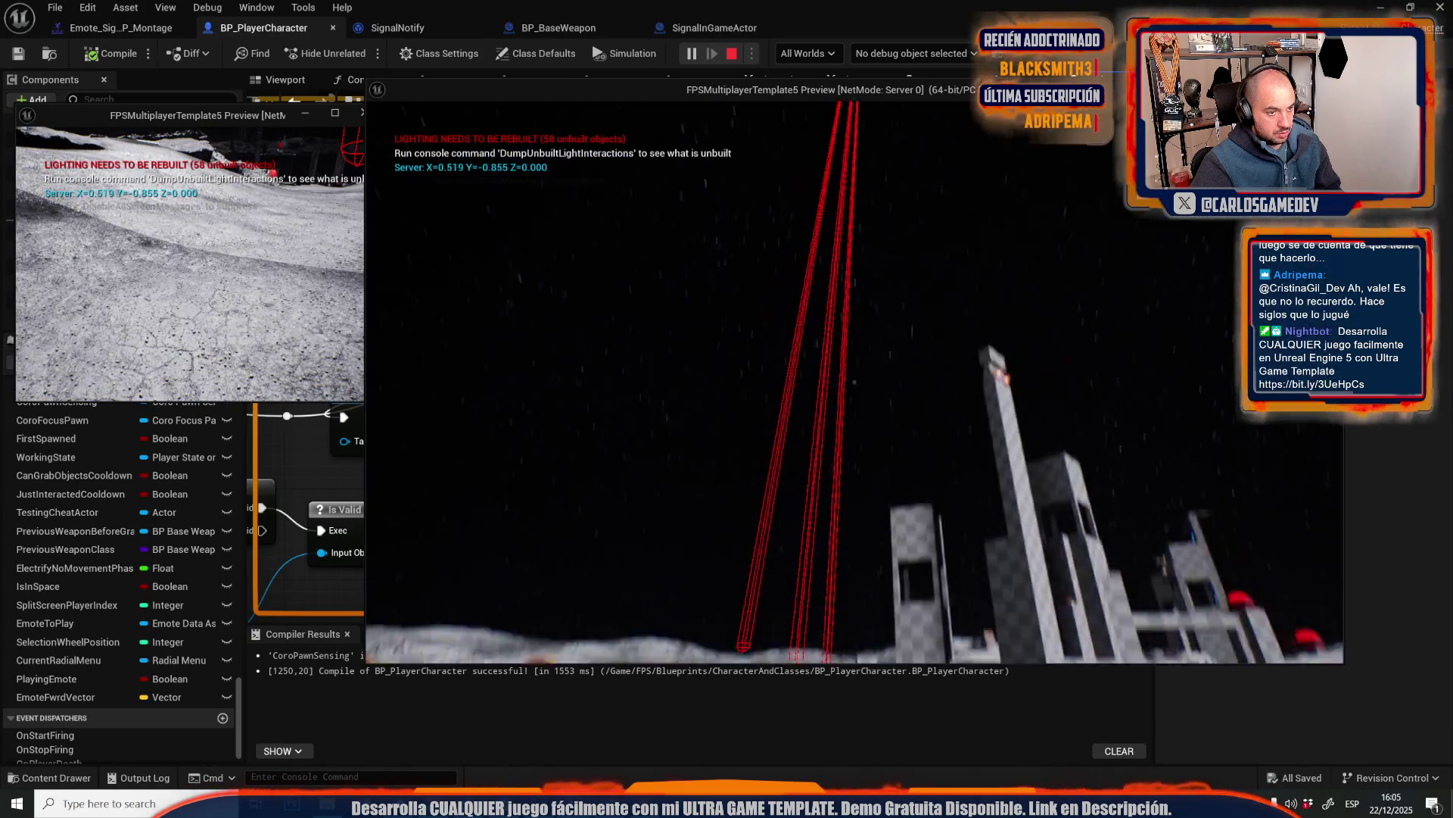
pyautogui.press('Tab')
pyautogui.press('Tab')
pyautogui.press('Tab')
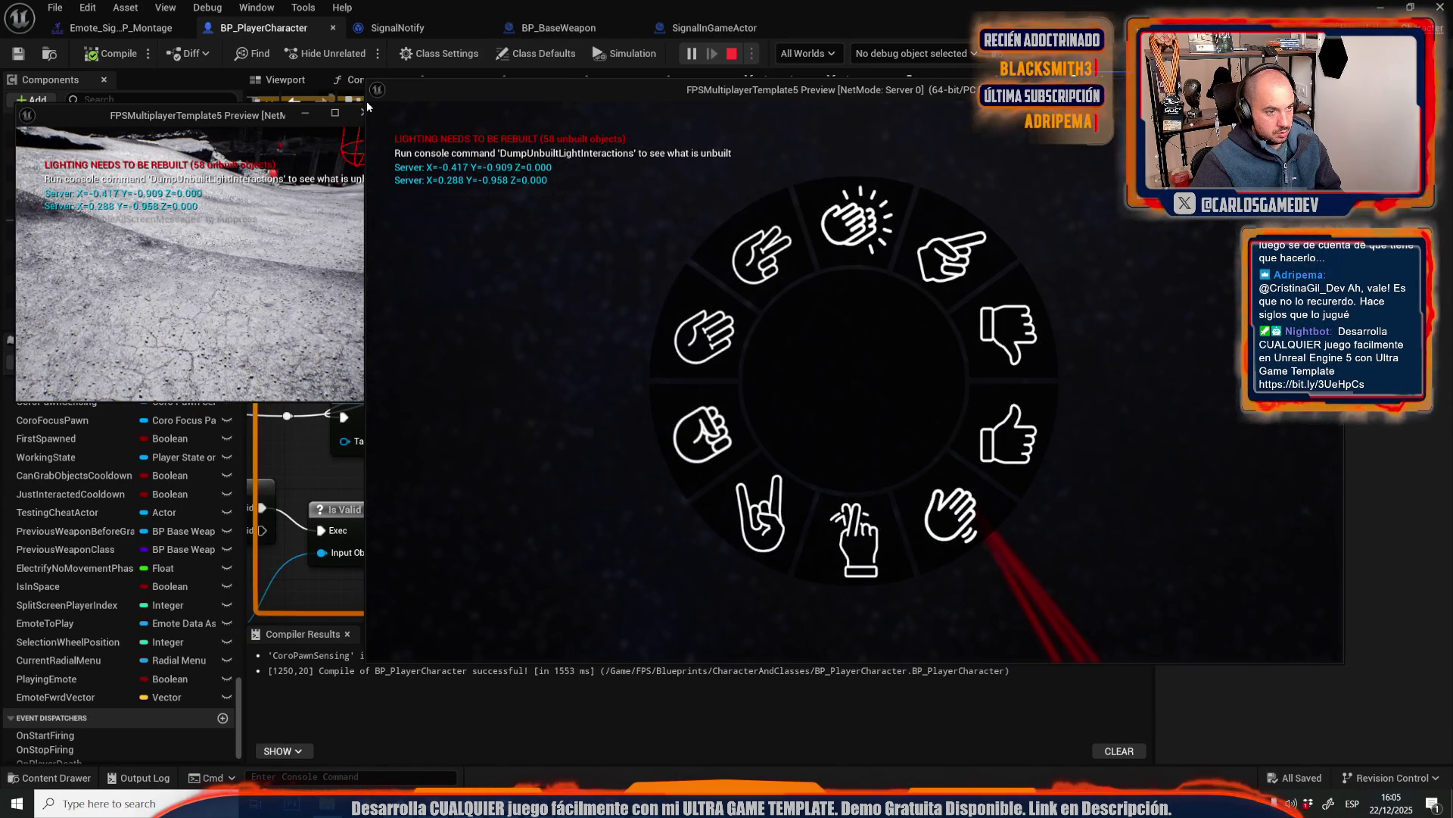
pyautogui.press('Tab')
pyautogui.press('Tab')
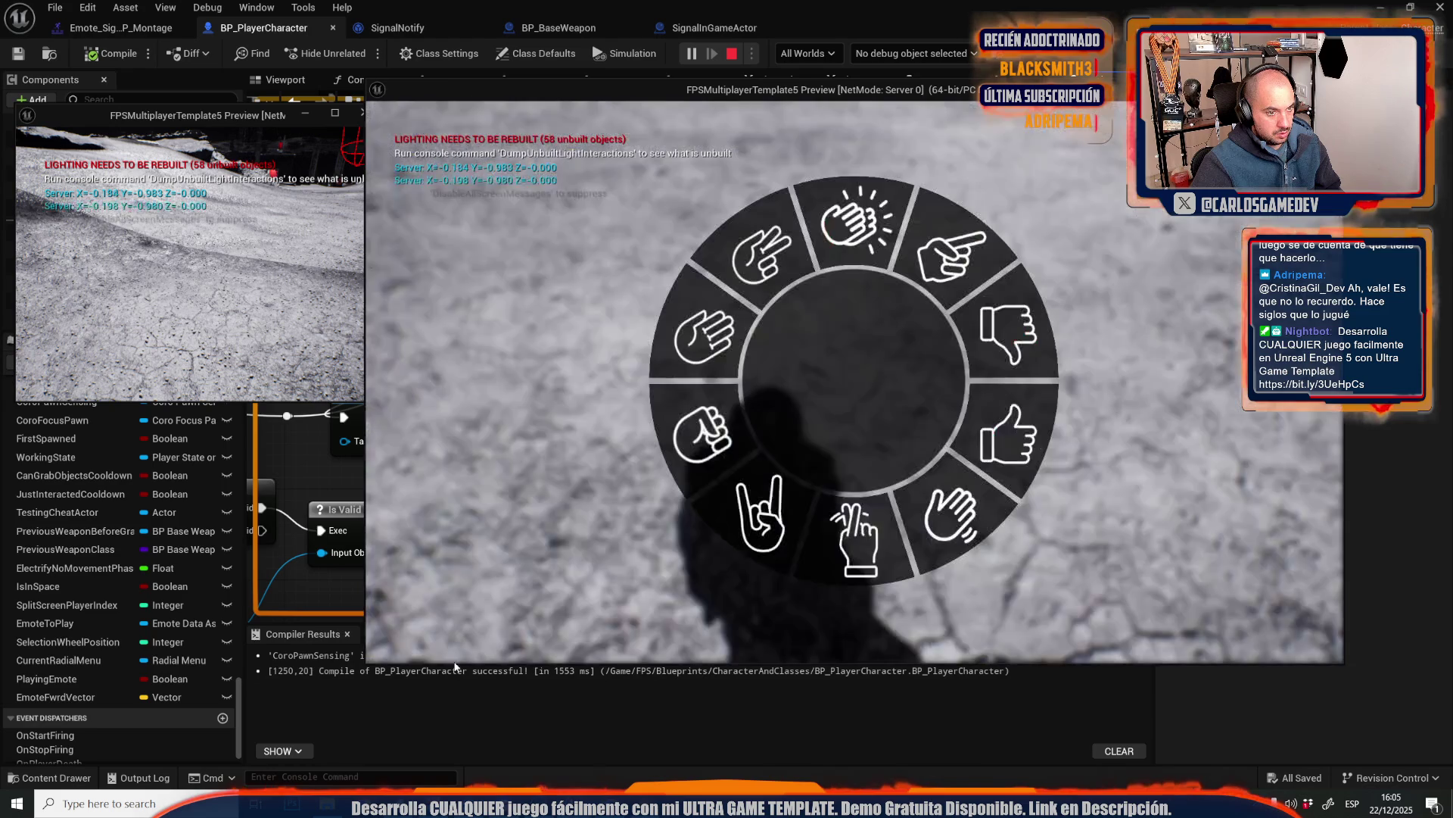
pyautogui.press('Tab')
pyautogui.press('Escape')
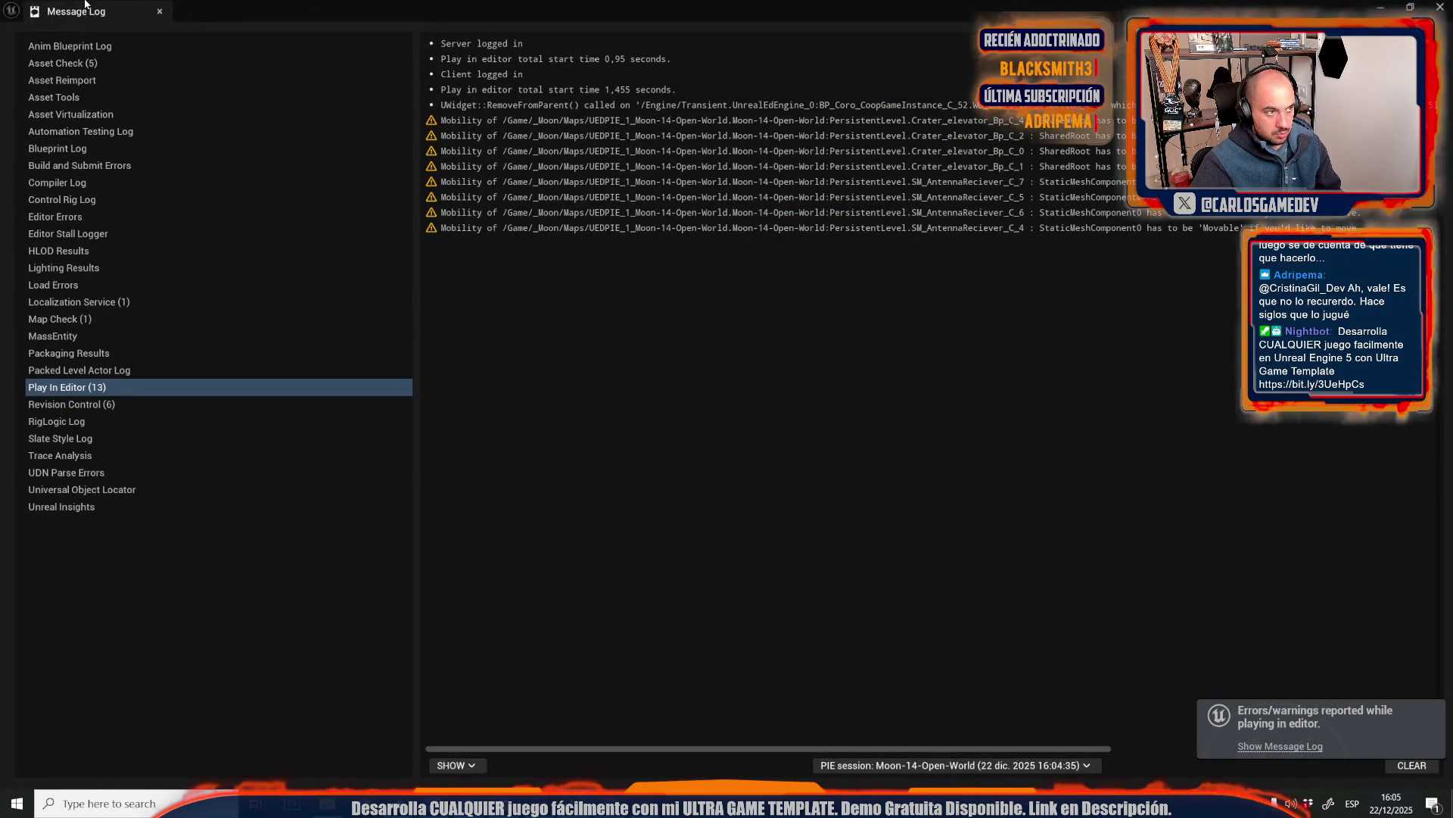
# - Close the Message Log, wire Camera into Get Forward Vector's Target, and start a play test
pyautogui.click(159, 11)
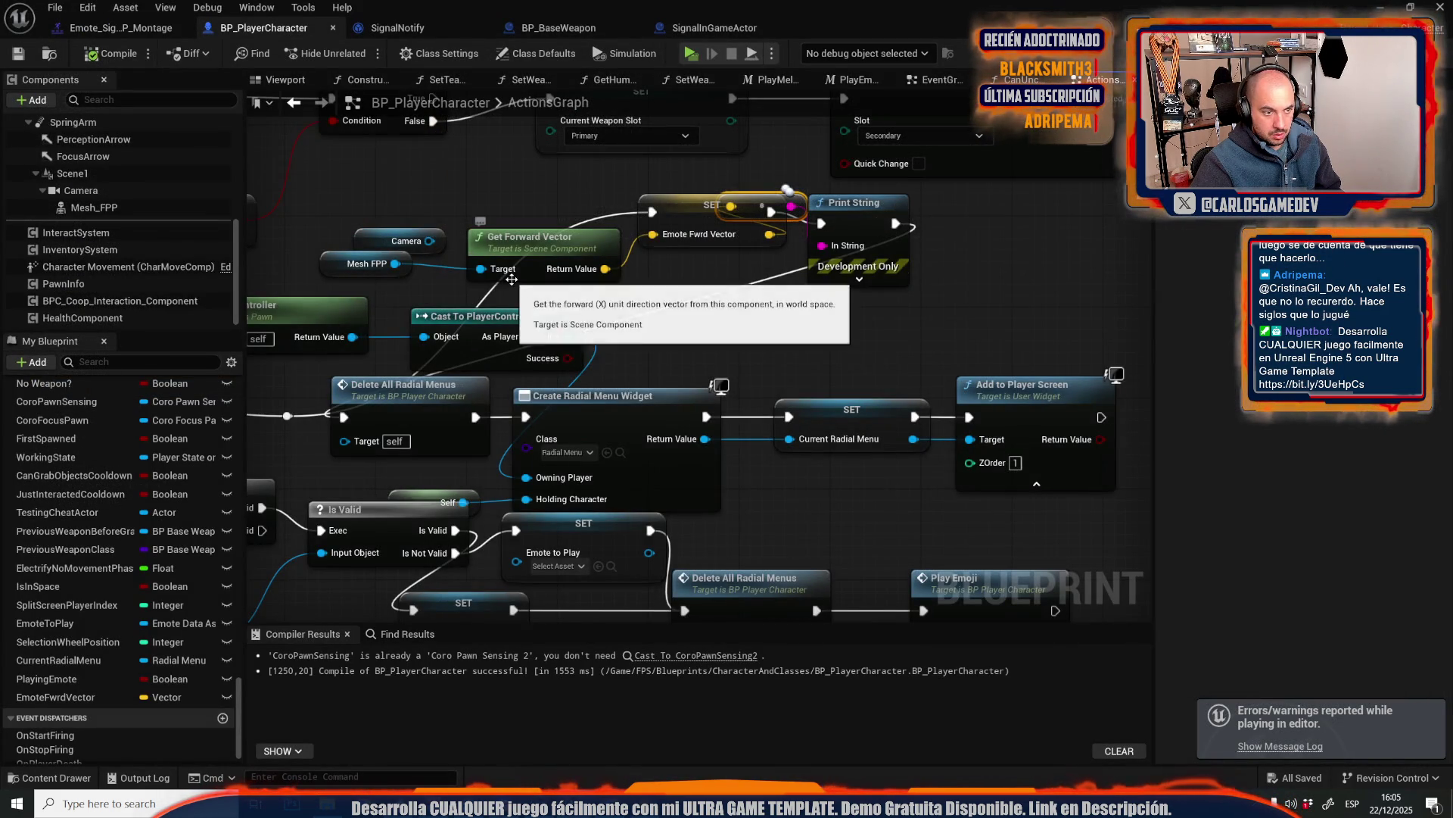
pyautogui.moveTo(680, 322); pyautogui.dragTo(732, 349)
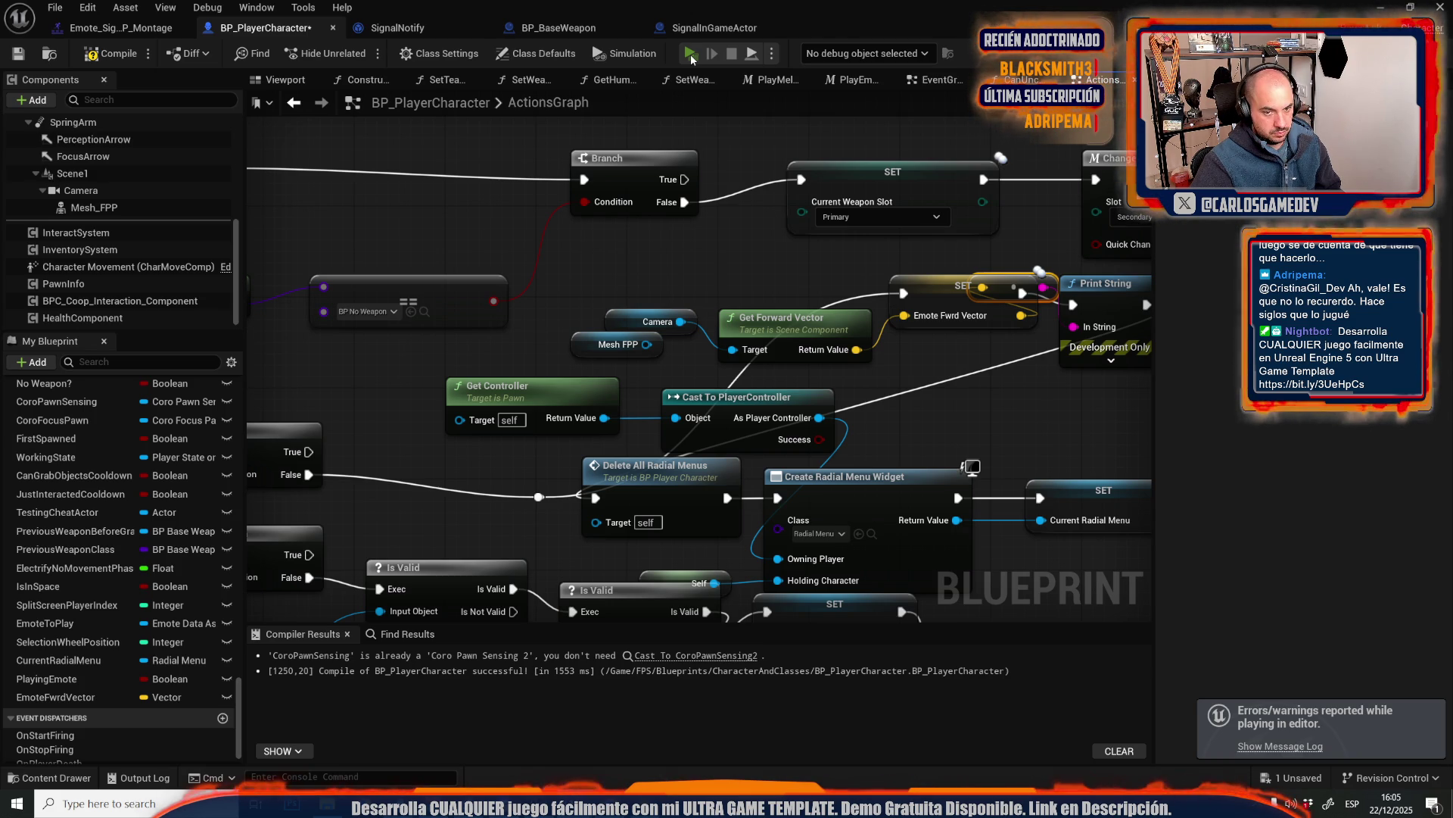
pyautogui.click(690, 53)
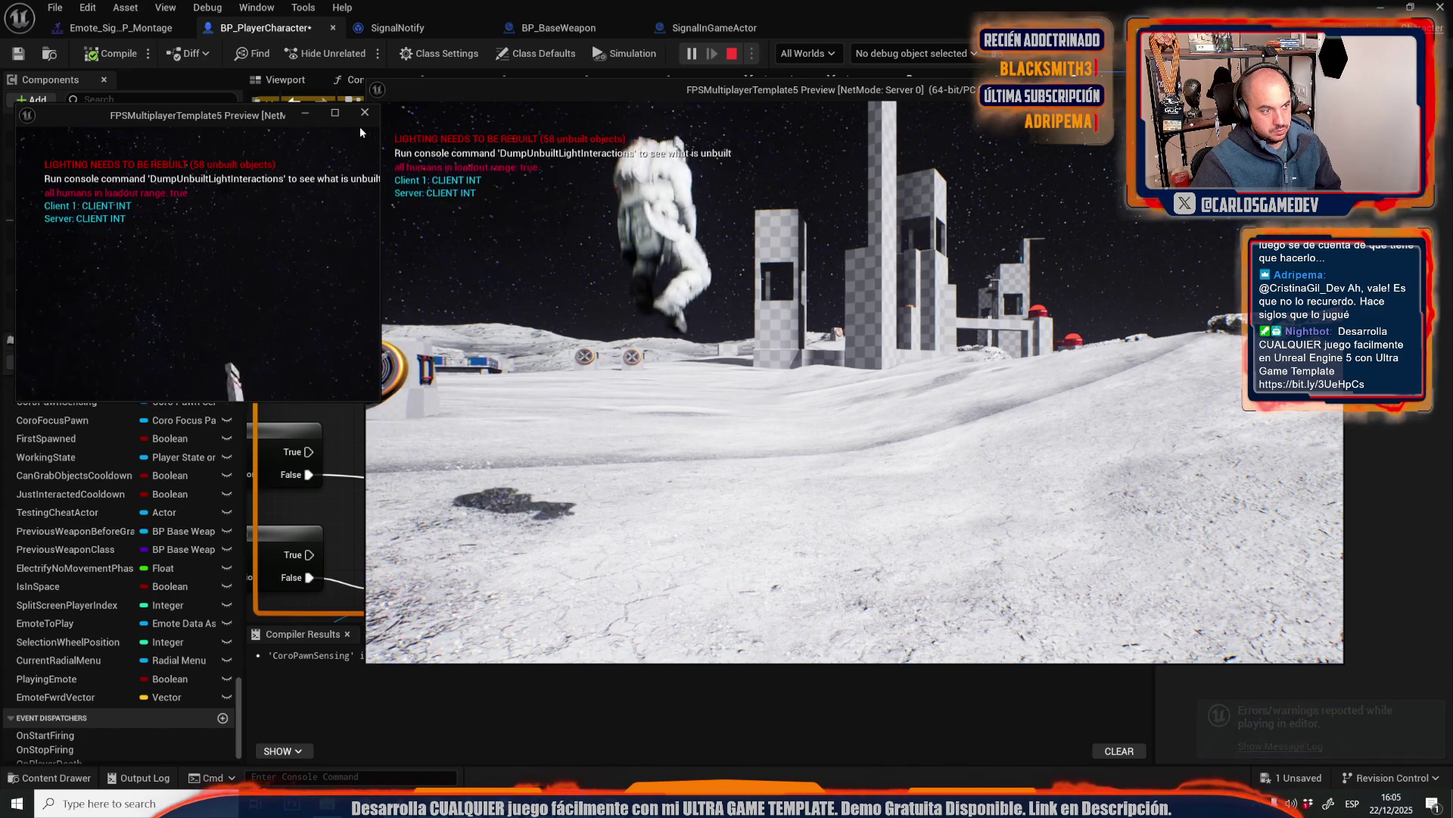
# - Open the emote wheel in client and server windows, pick an emote on the server, then stop playing
pyautogui.press('b')
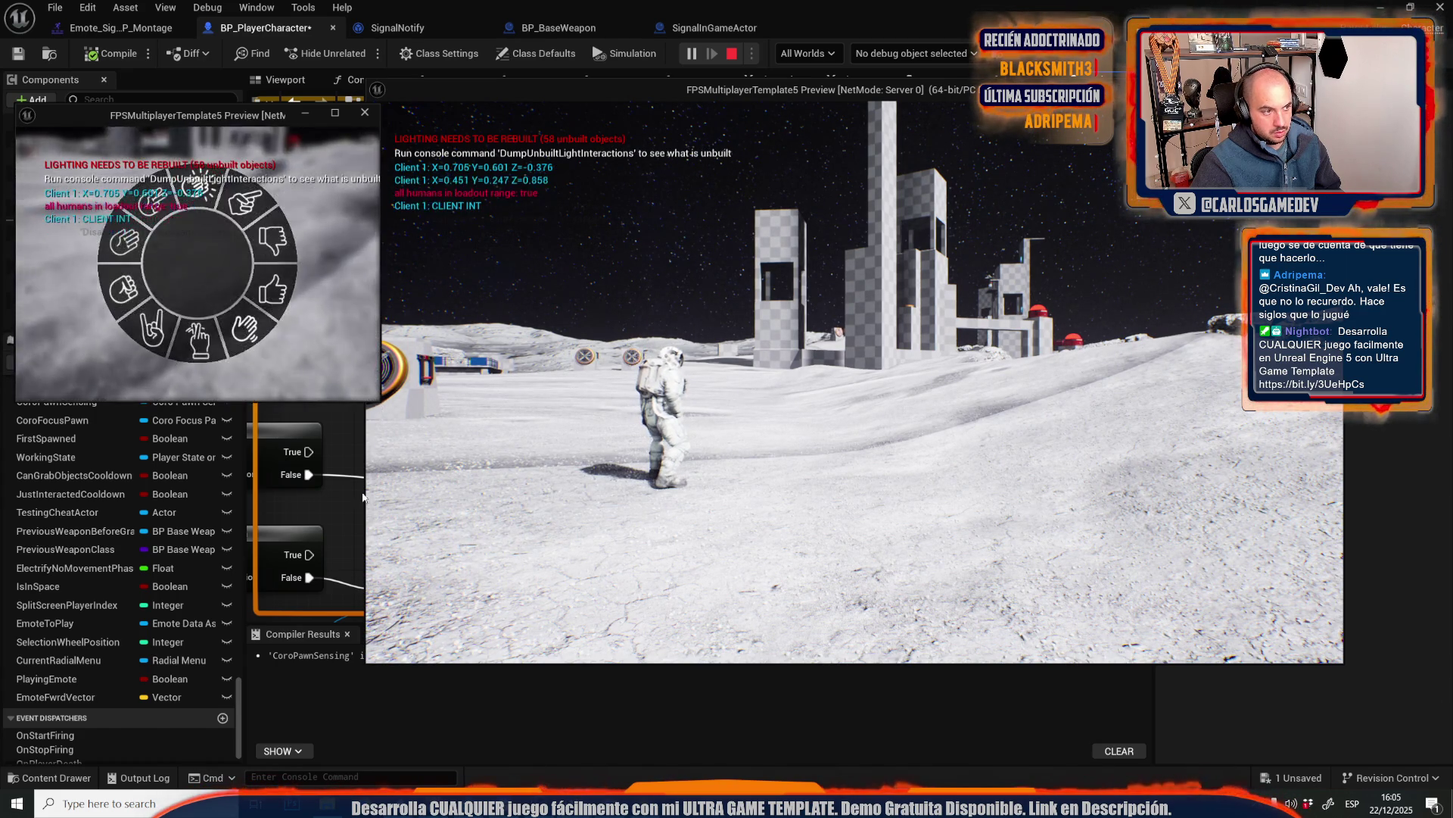
pyautogui.click(733, 652)
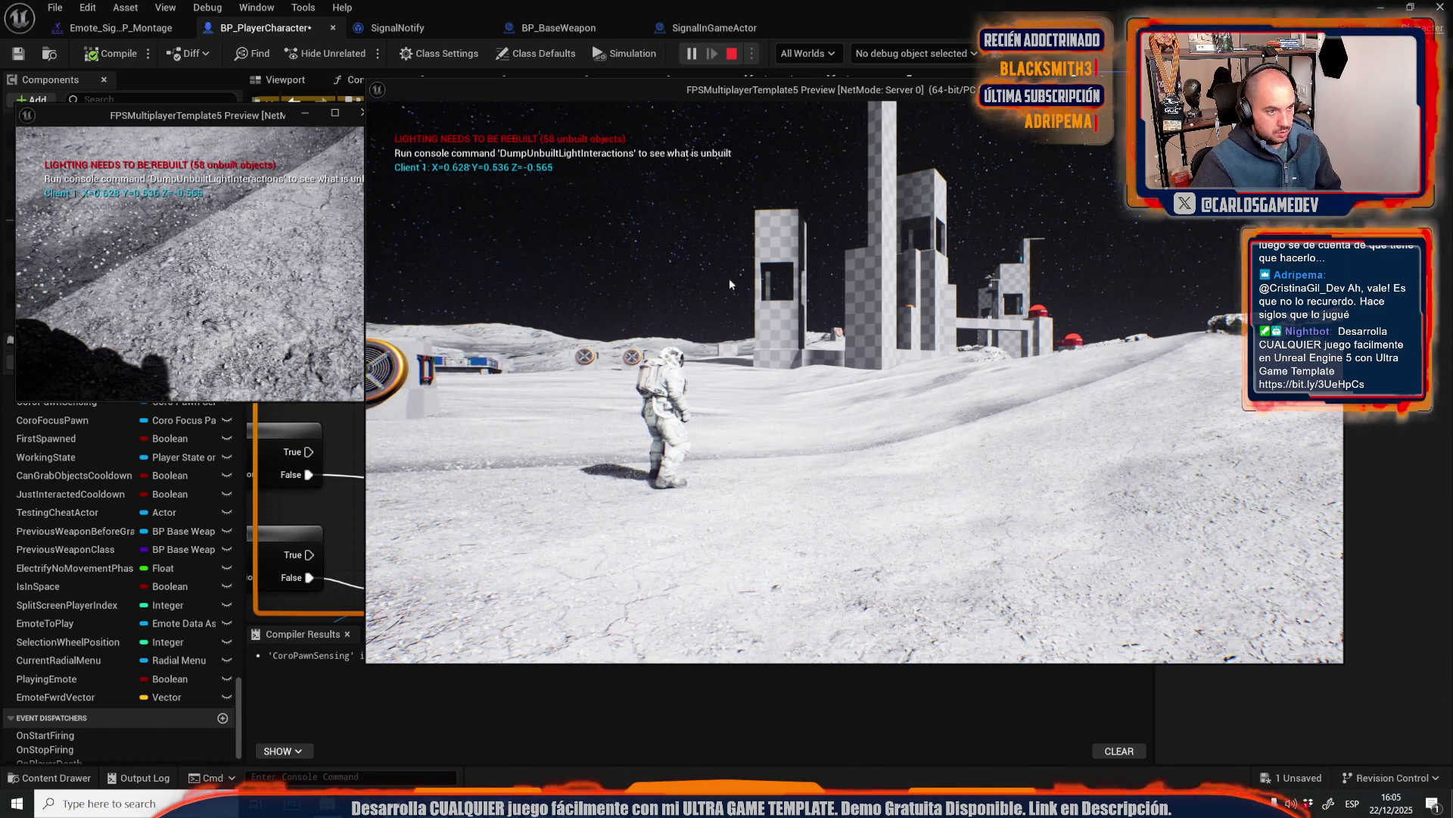
pyautogui.press('b')
pyautogui.press('b')
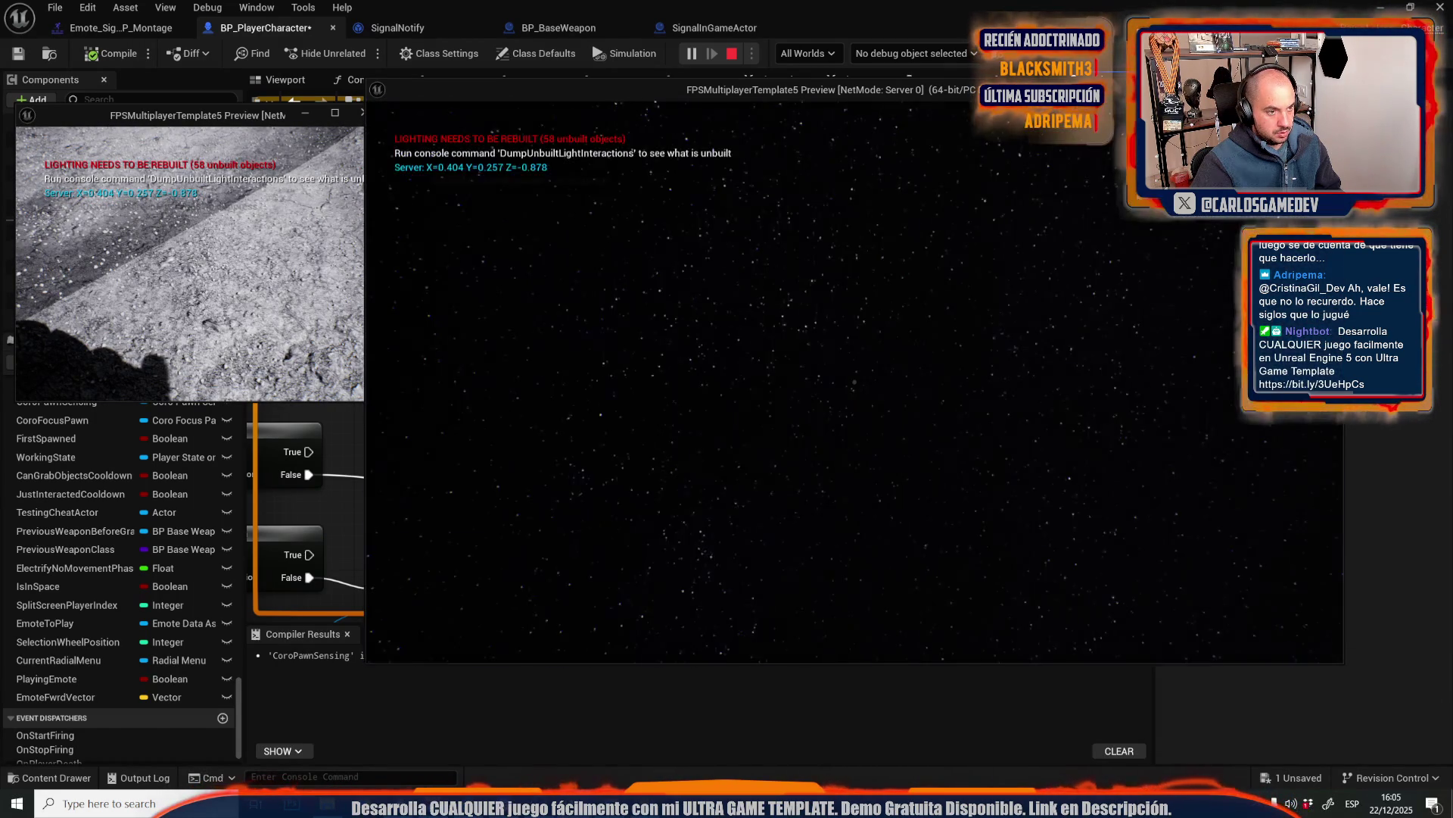
pyautogui.press('b')
pyautogui.press('b')
pyautogui.press('b')
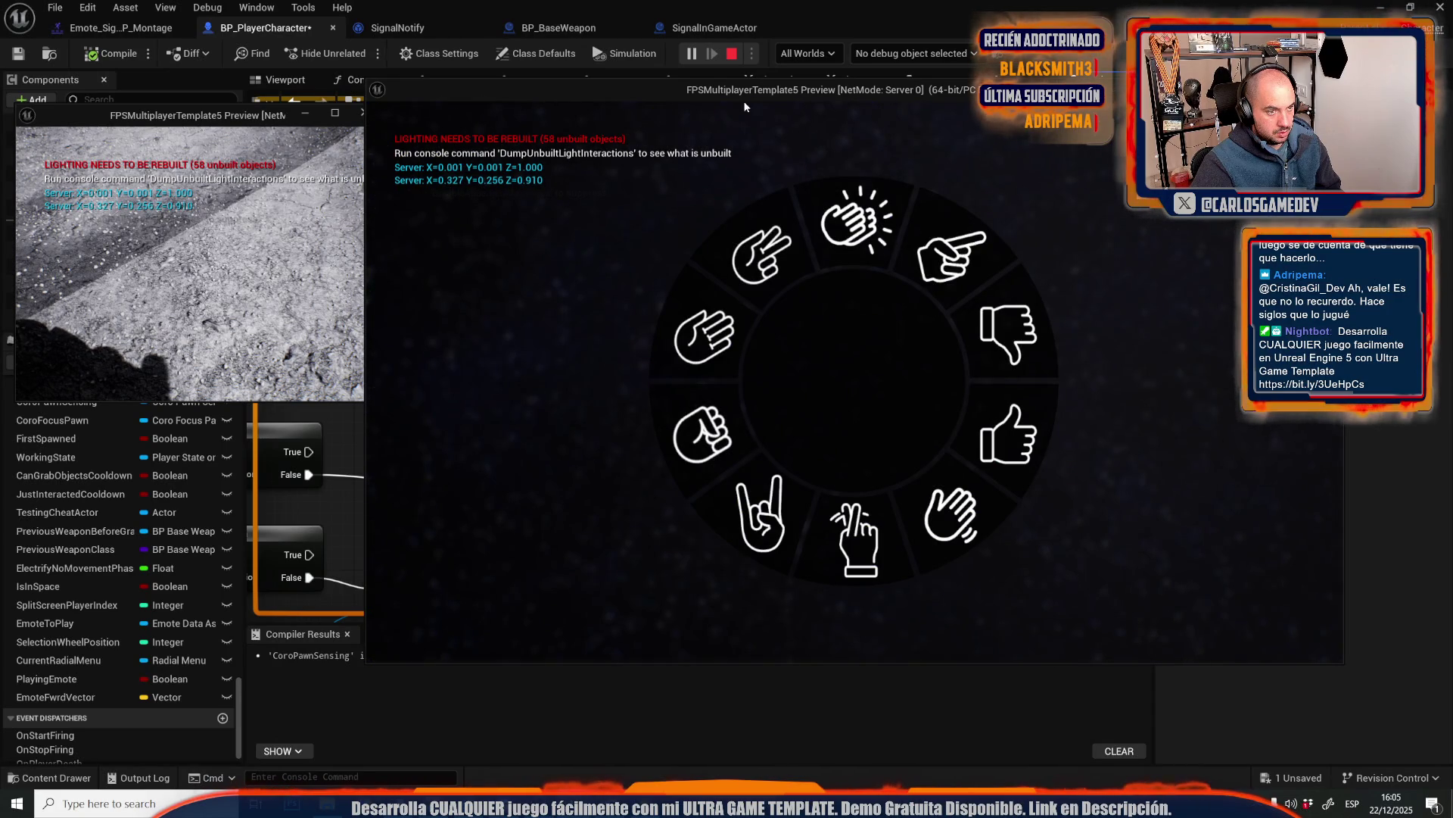
pyautogui.press('b')
pyautogui.press('b')
pyautogui.click(705, 483)
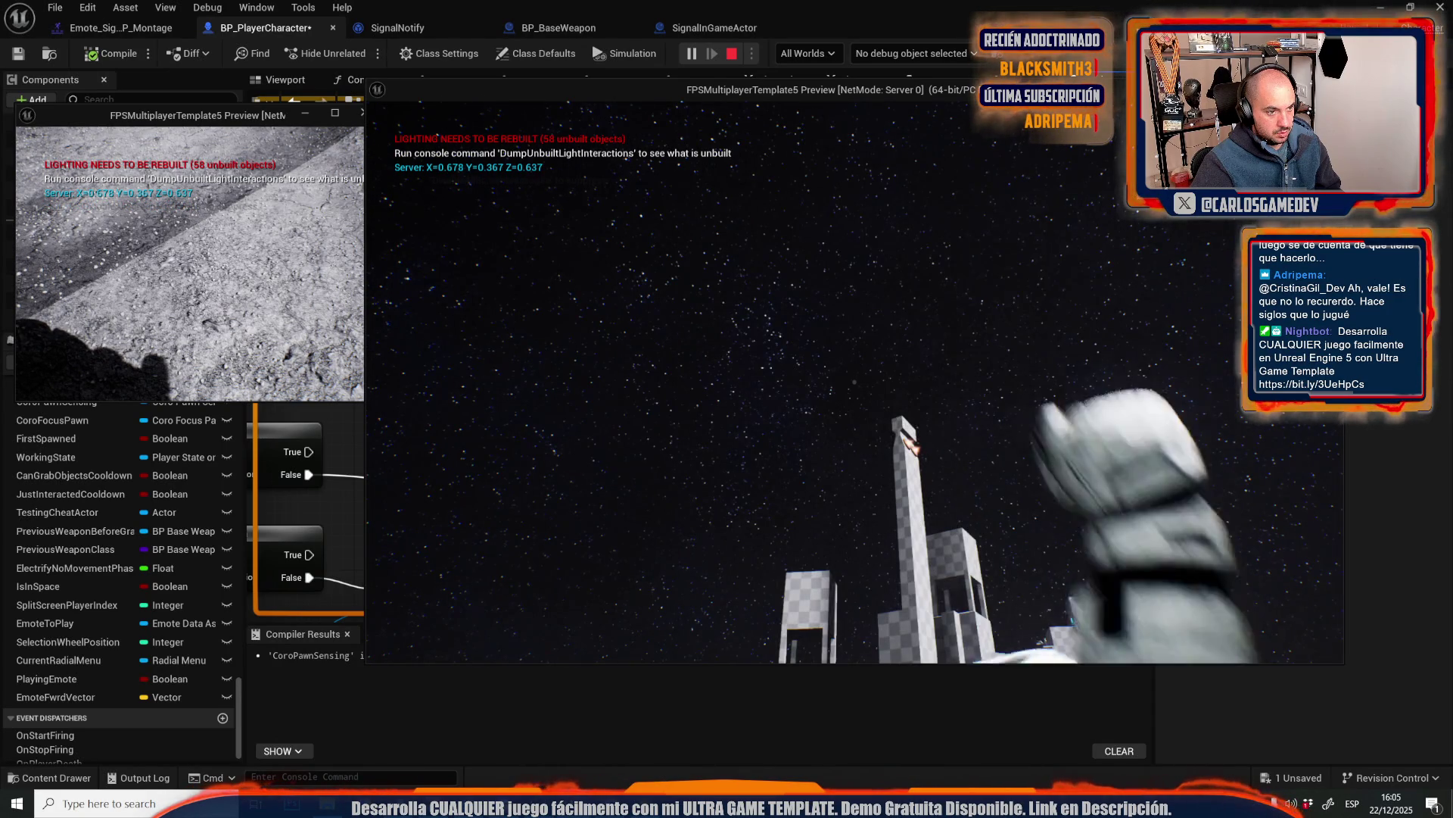
pyautogui.hotkey('alt', 'Tab')
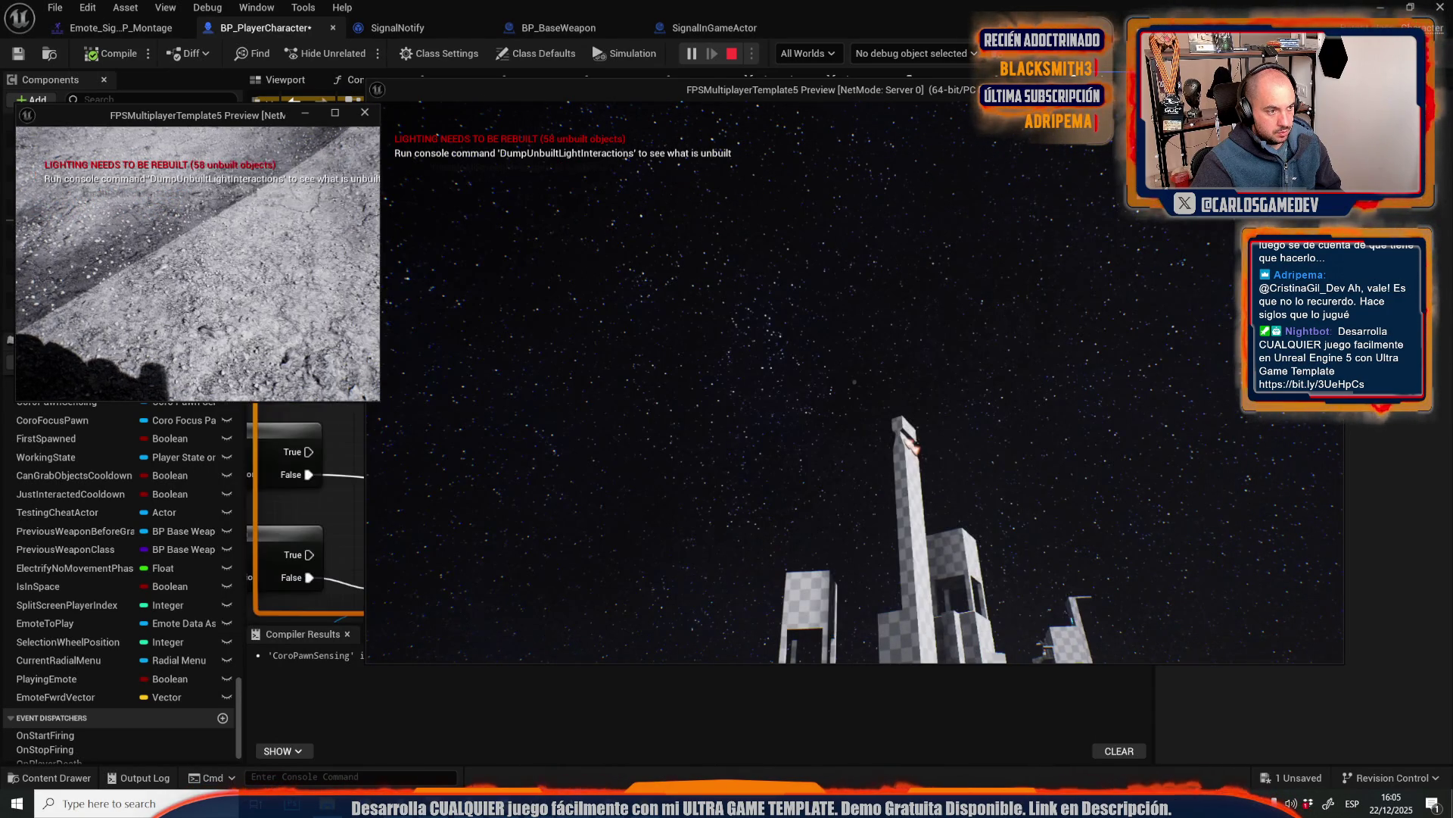
pyautogui.press('b')
pyautogui.press('Escape')
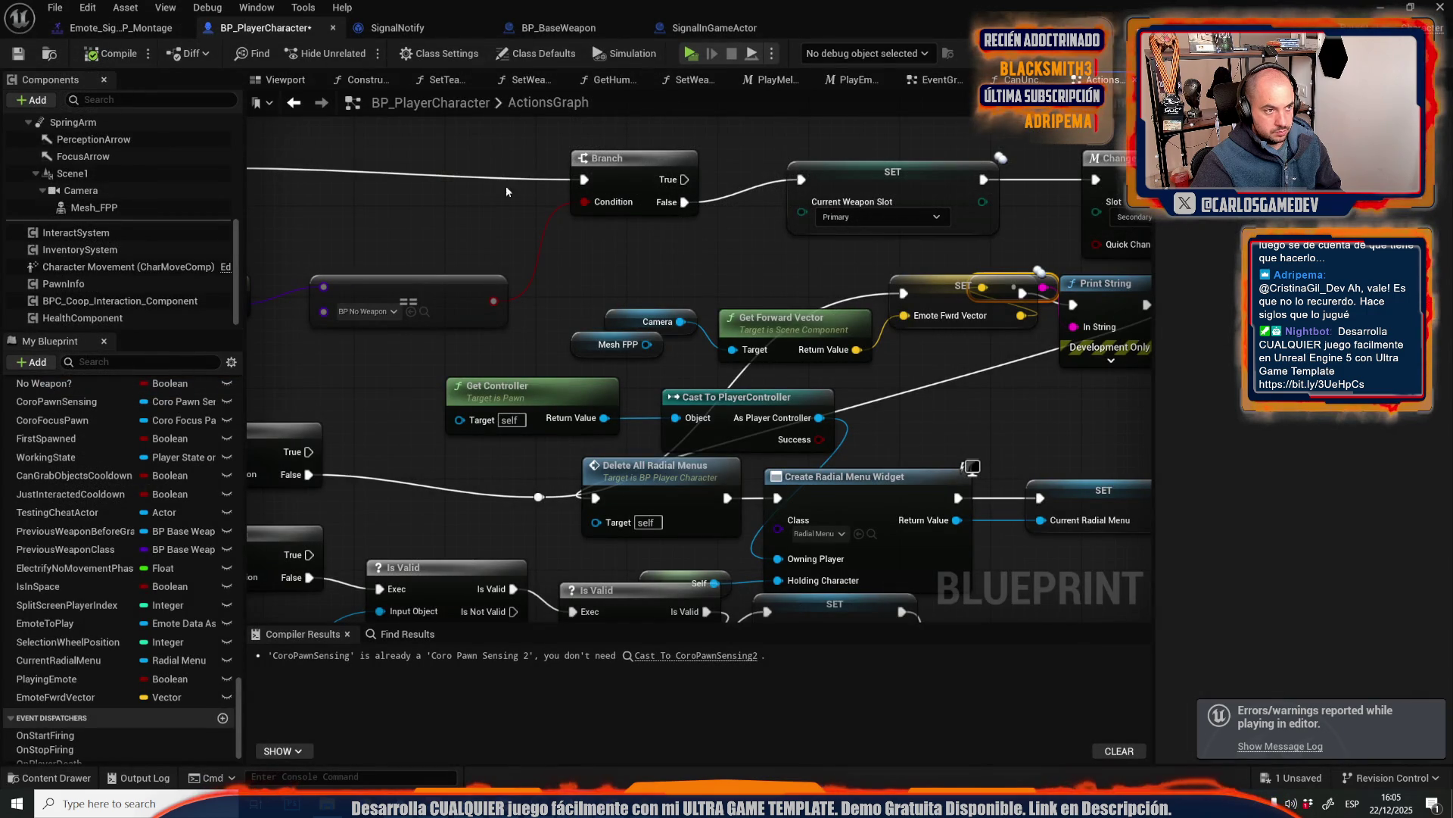
# - Switch to the SignalNotify blueprint and pan its Received Notify graph to the Get World Location nodes
pyautogui.click(399, 28)
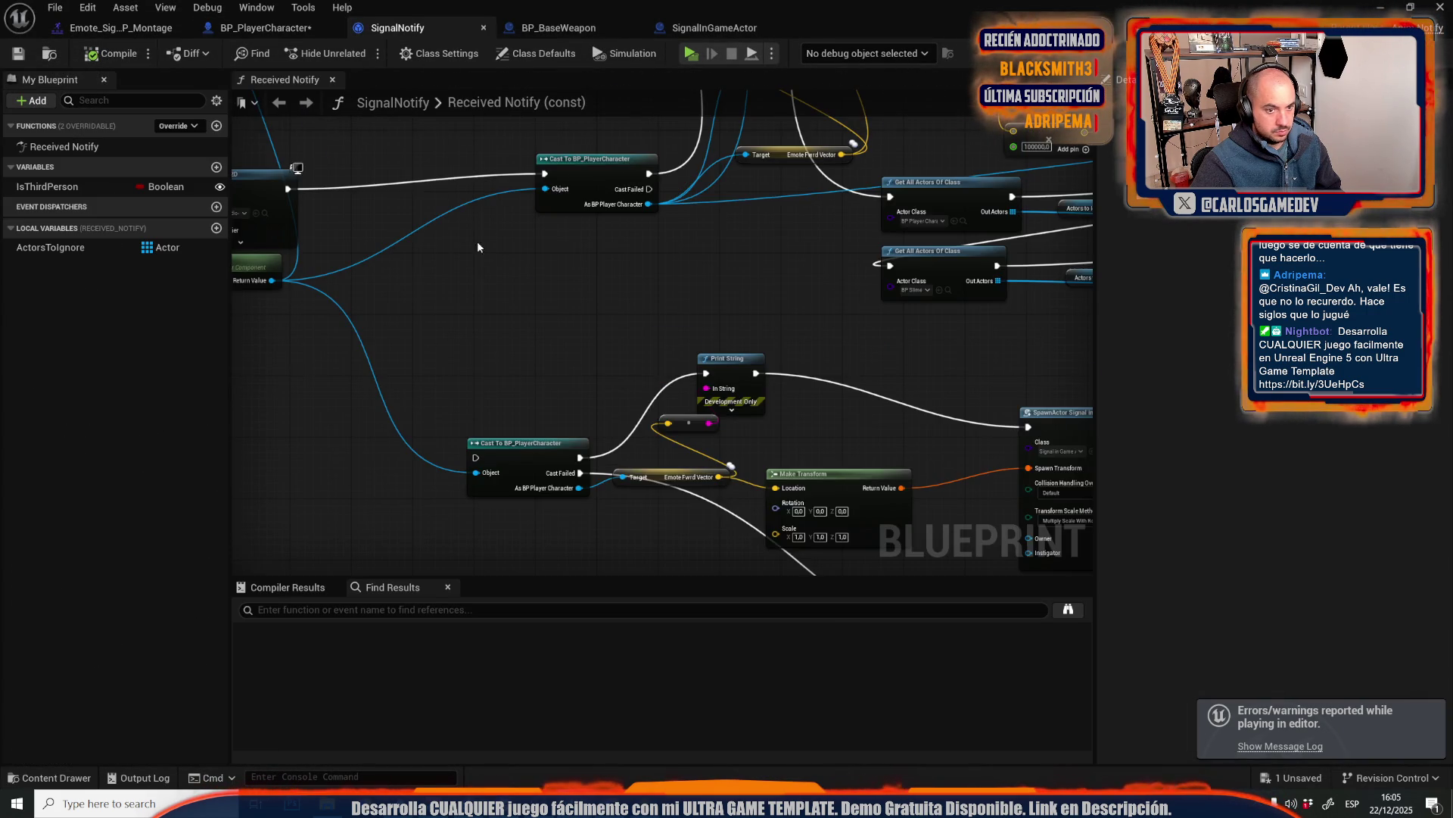
pyautogui.scroll(-5, 512, 368)
pyautogui.scroll(5, 603, 306)
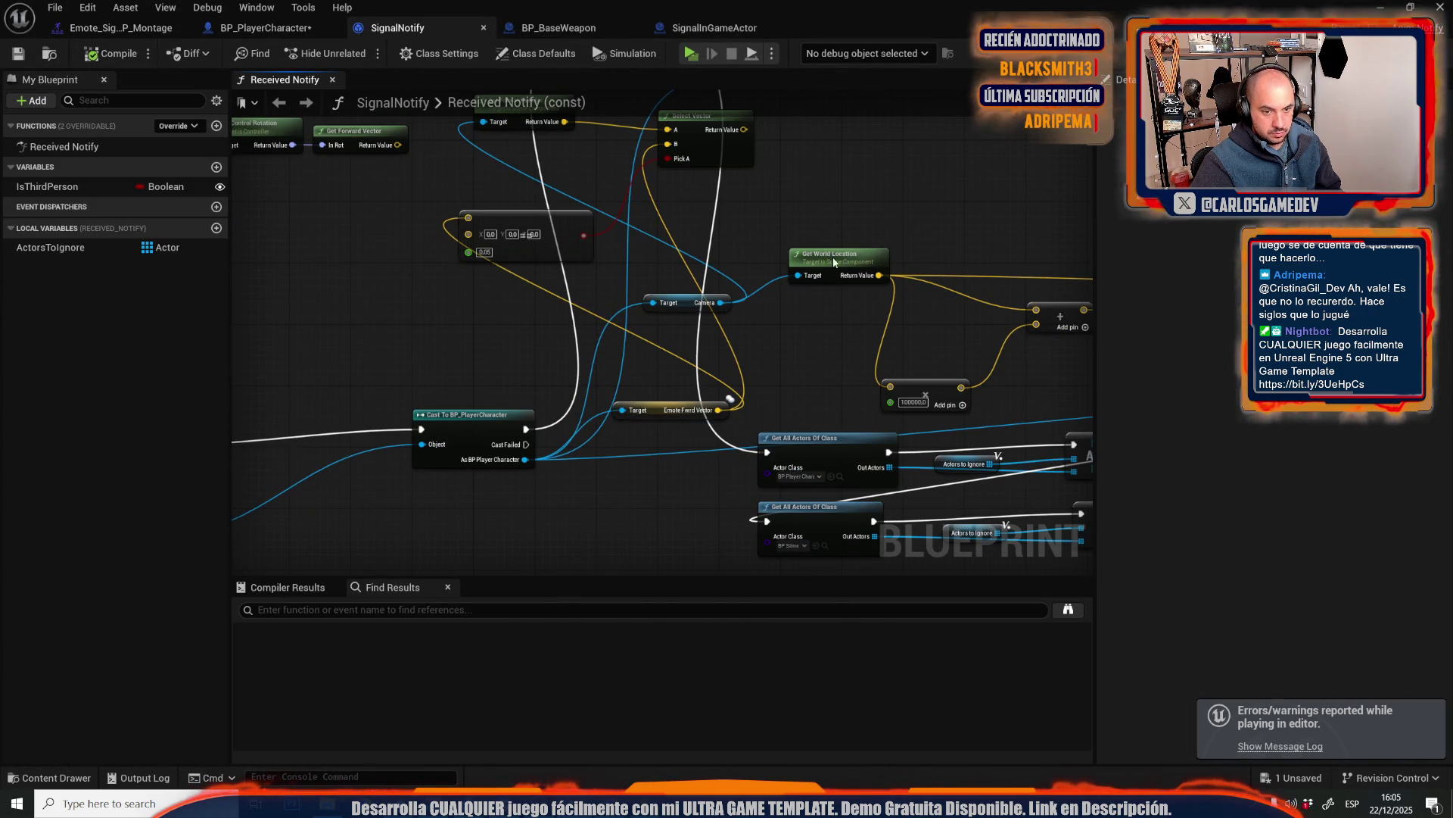
pyautogui.moveTo(883, 348)
pyautogui.mouseDown()
pyautogui.moveTo(424, 383)
pyautogui.moveTo(625, 380)
pyautogui.mouseUp()
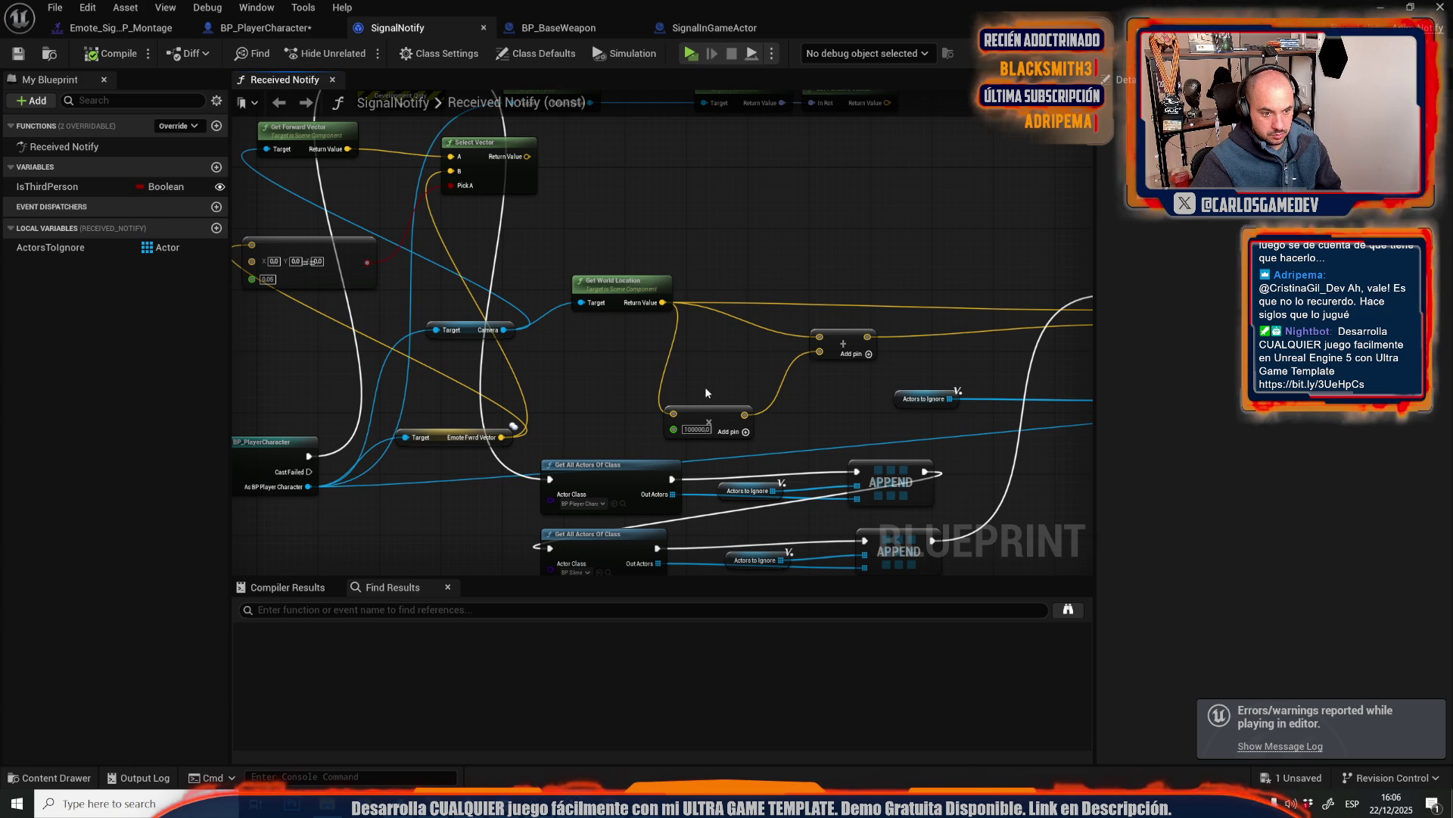
# - Connect Emote Fwrd Vector to the Multiply A pin, move Get Forward Vector aside, and play
pyautogui.keyDown('alt'); pyautogui.click(674, 415); pyautogui.keyUp('alt')
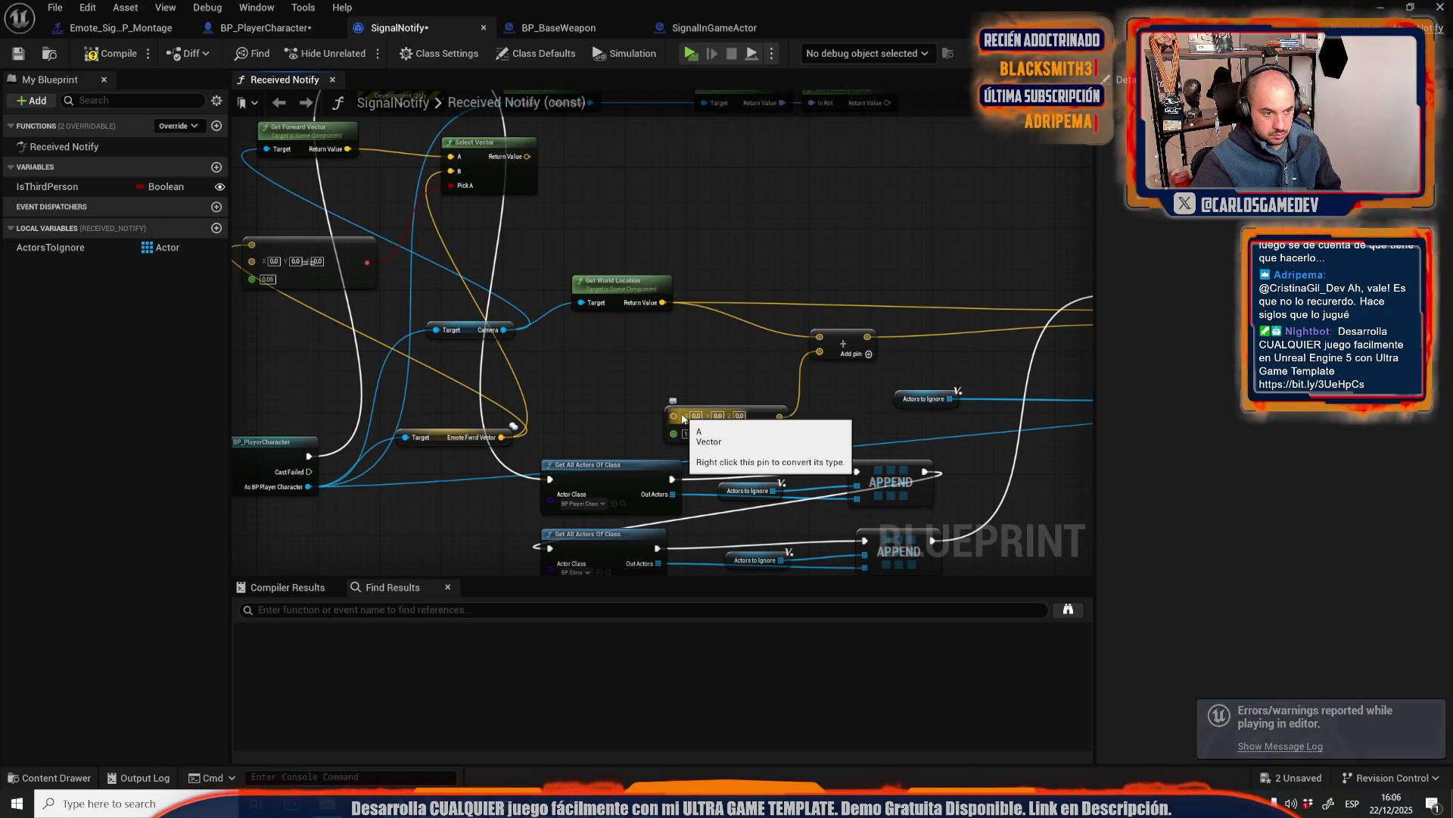
pyautogui.moveTo(674, 415)
pyautogui.mouseDown()
pyautogui.moveTo(560, 454)
pyautogui.moveTo(501, 438)
pyautogui.mouseUp()
pyautogui.moveTo(468, 360); pyautogui.dragTo(645, 403)
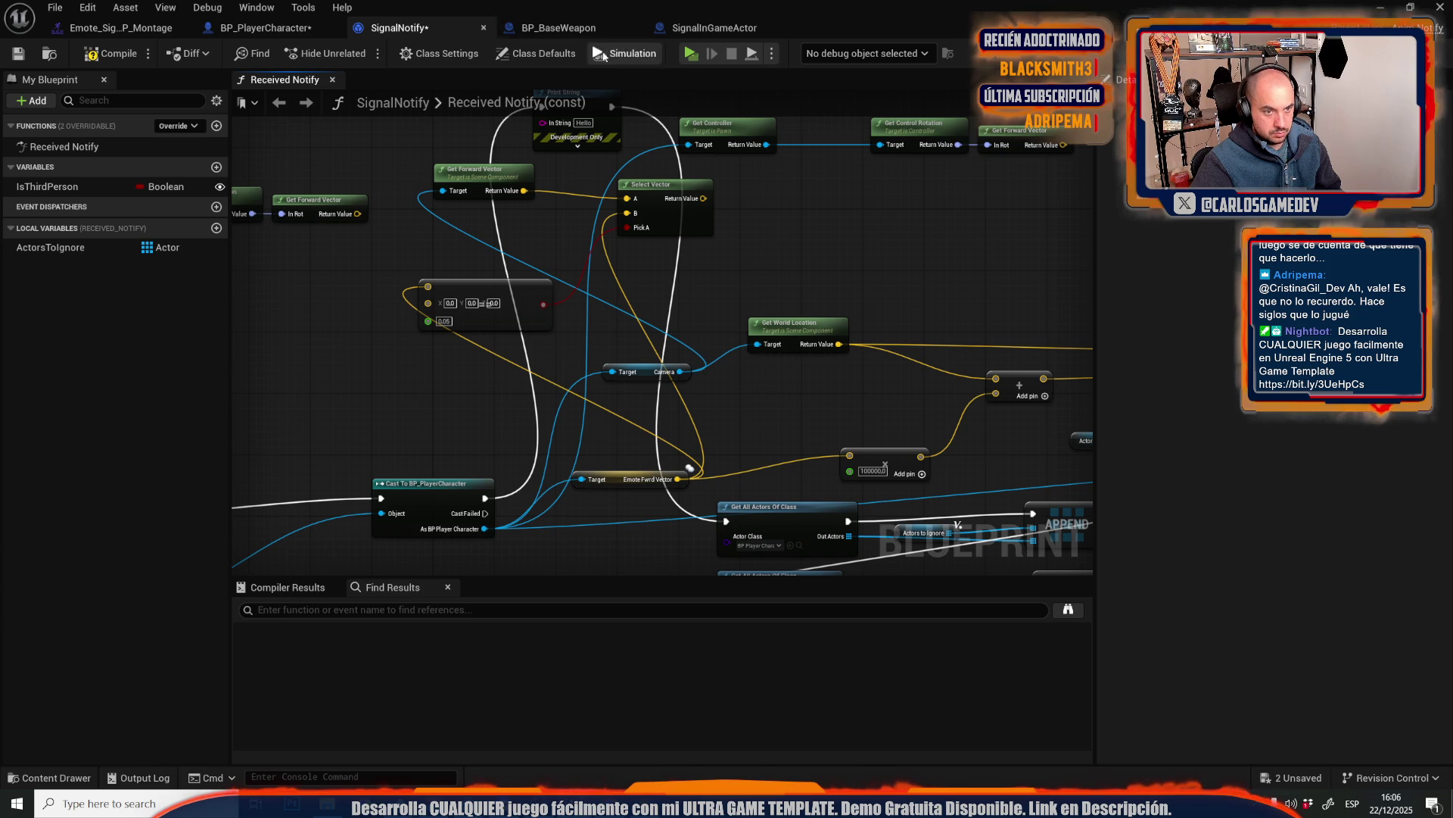
pyautogui.moveTo(490, 190)
pyautogui.mouseDown()
pyautogui.moveTo(576, 280)
pyautogui.moveTo(712, 364)
pyautogui.moveTo(766, 422)
pyautogui.mouseUp()
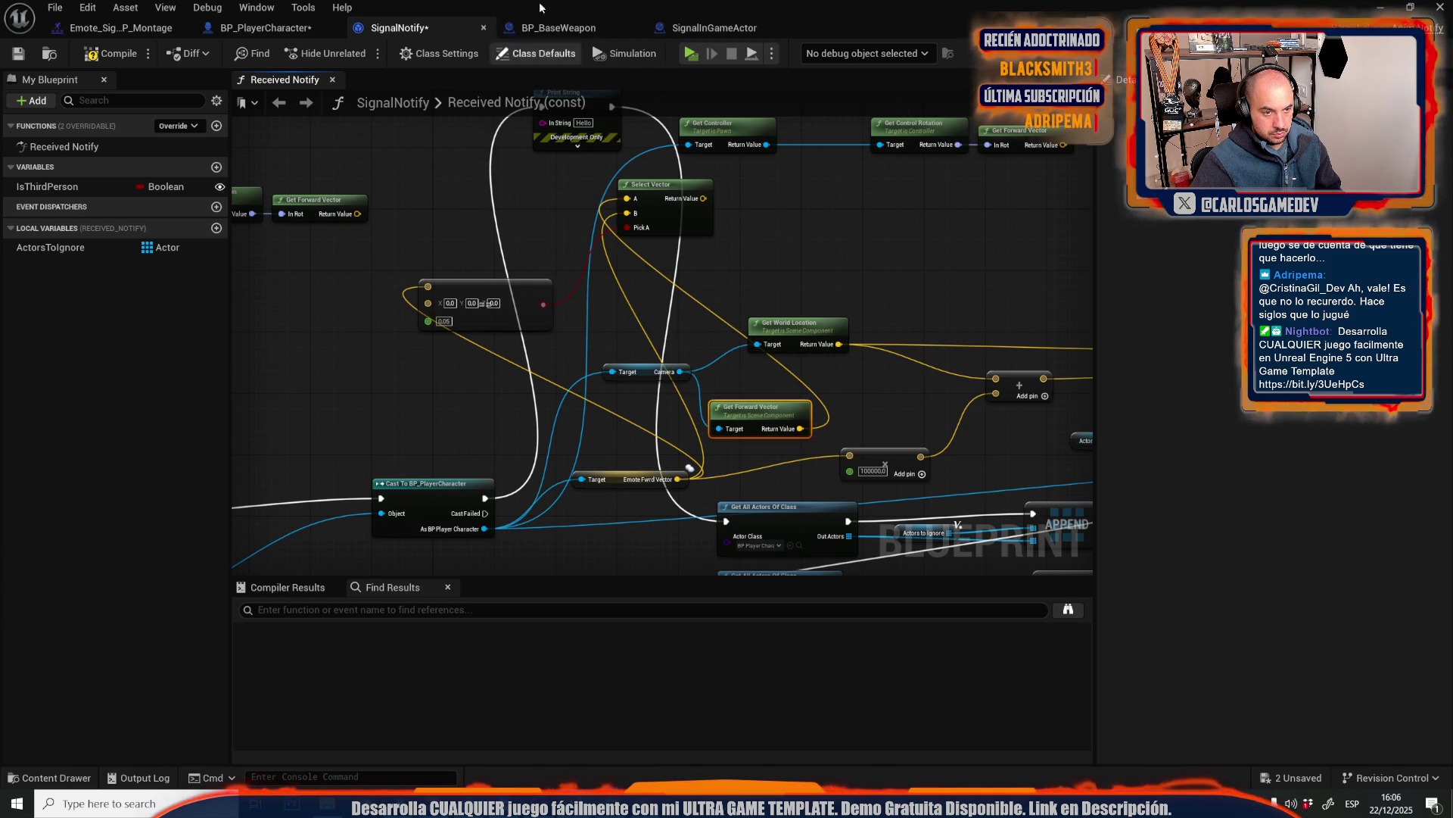
pyautogui.click(694, 58)
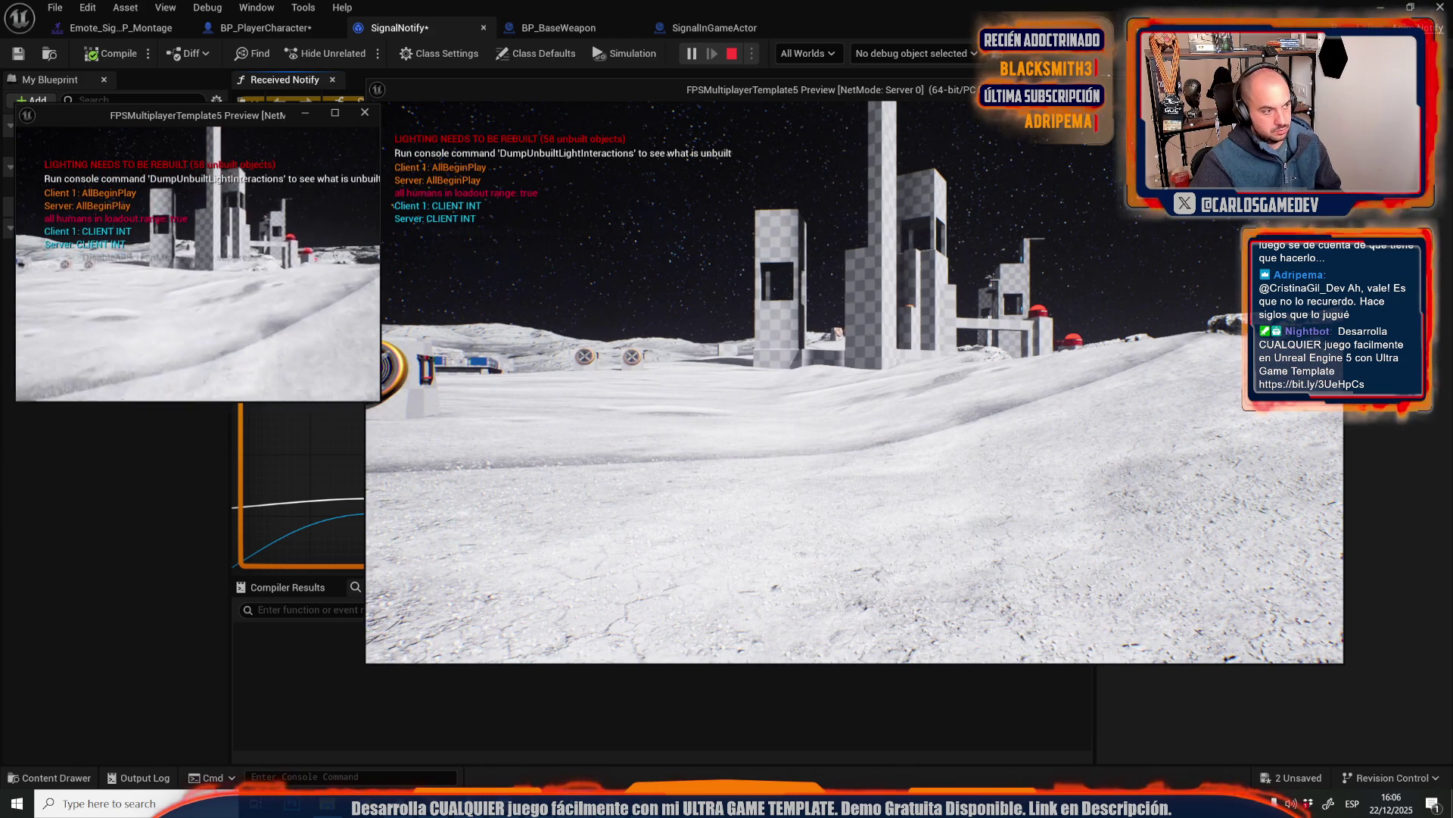
# - Play the pointing emote three times from the client, turning the camera between tries
pyautogui.press('Tab')
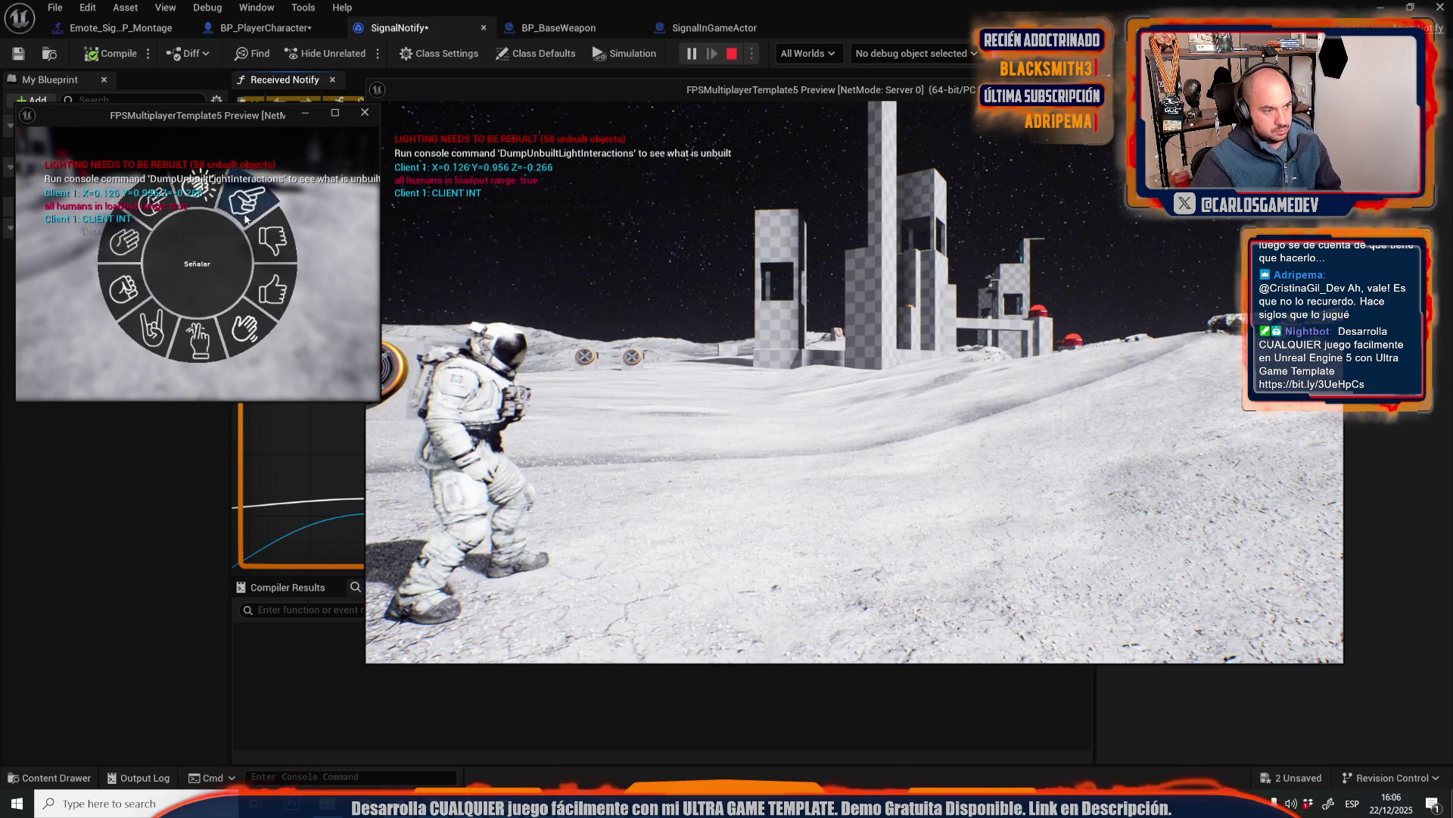
pyautogui.click(245, 219)
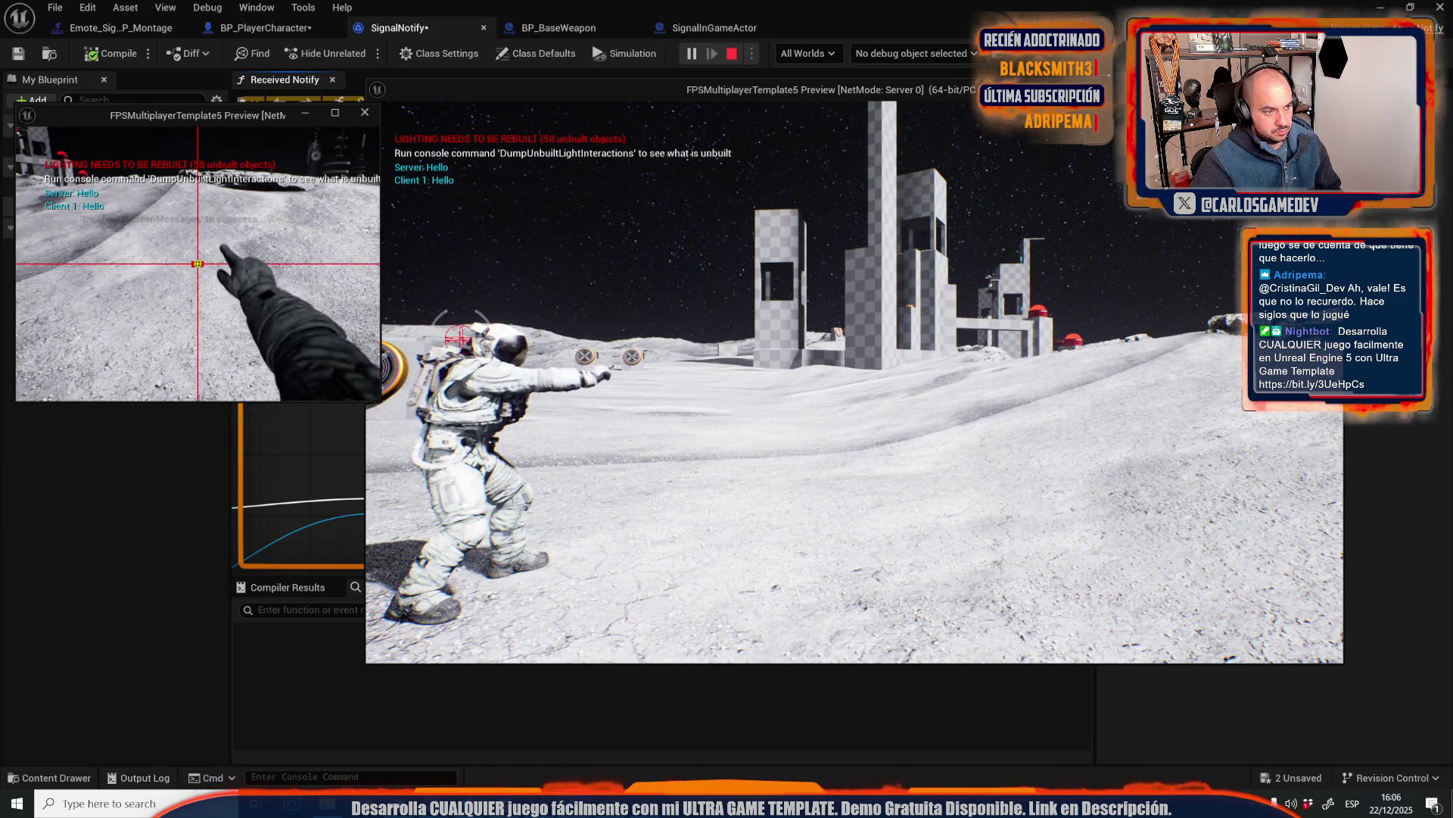
pyautogui.press('w')
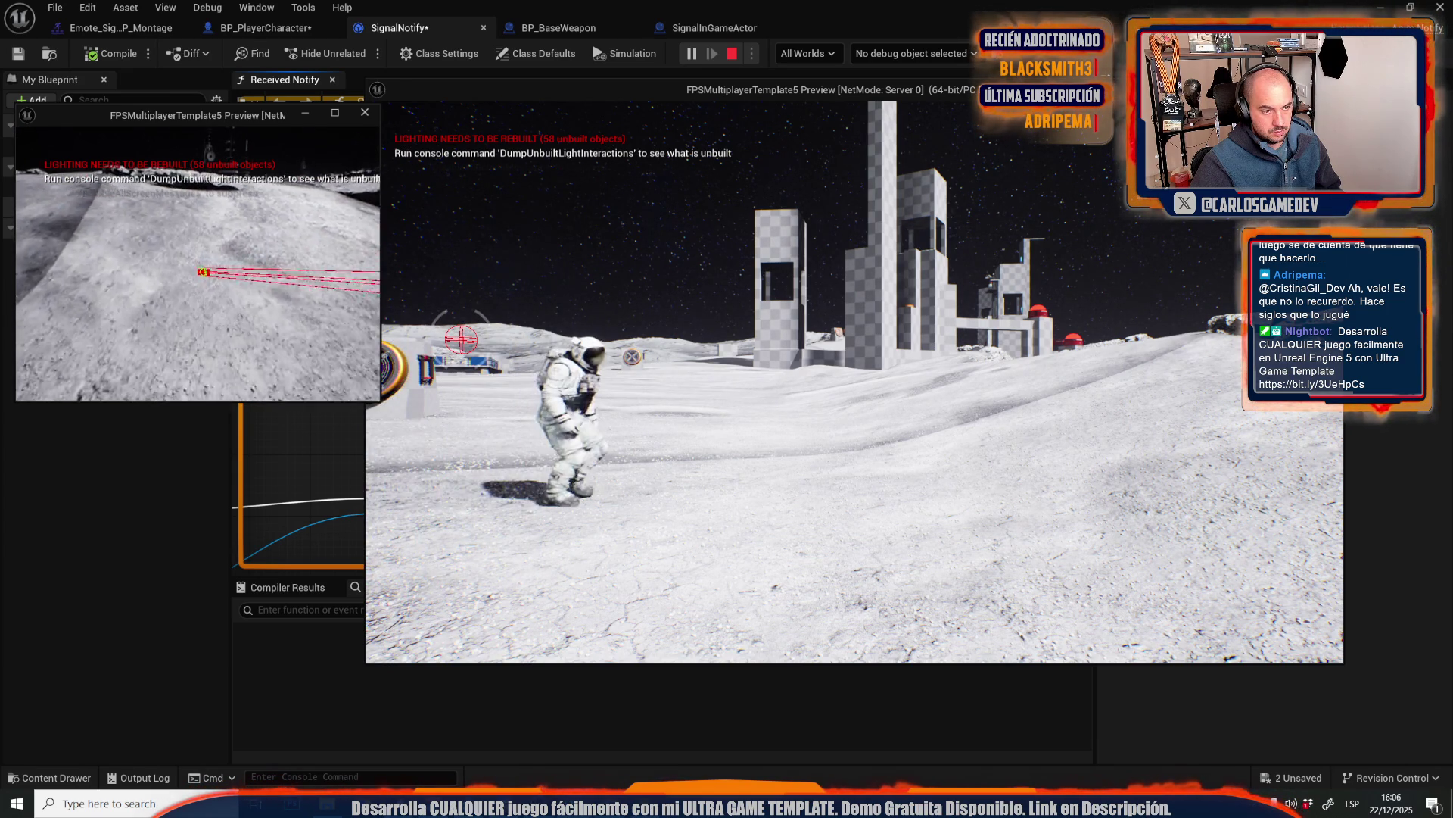
pyautogui.press('Tab')
pyautogui.click(252, 204)
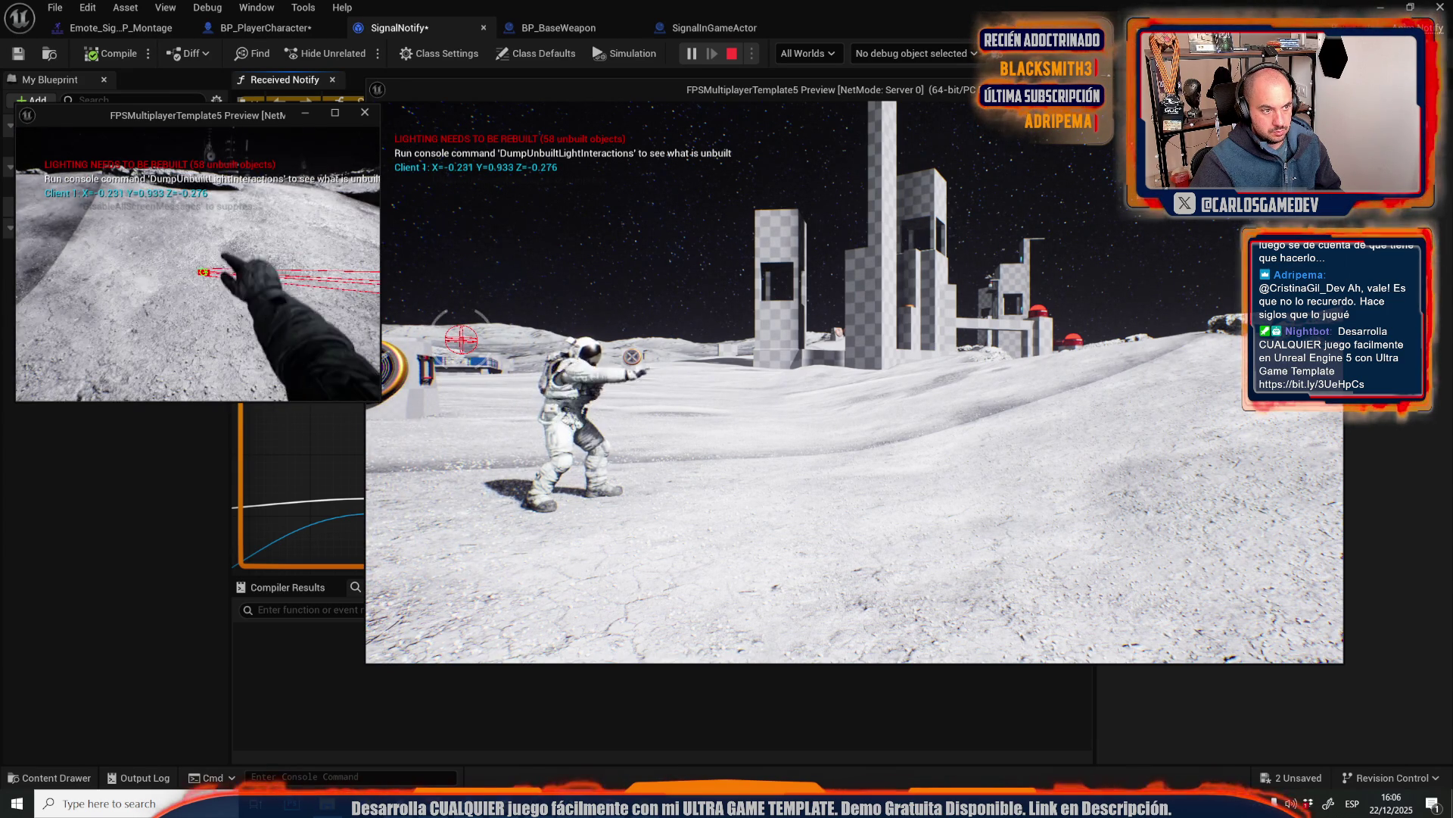
pyautogui.press('w')
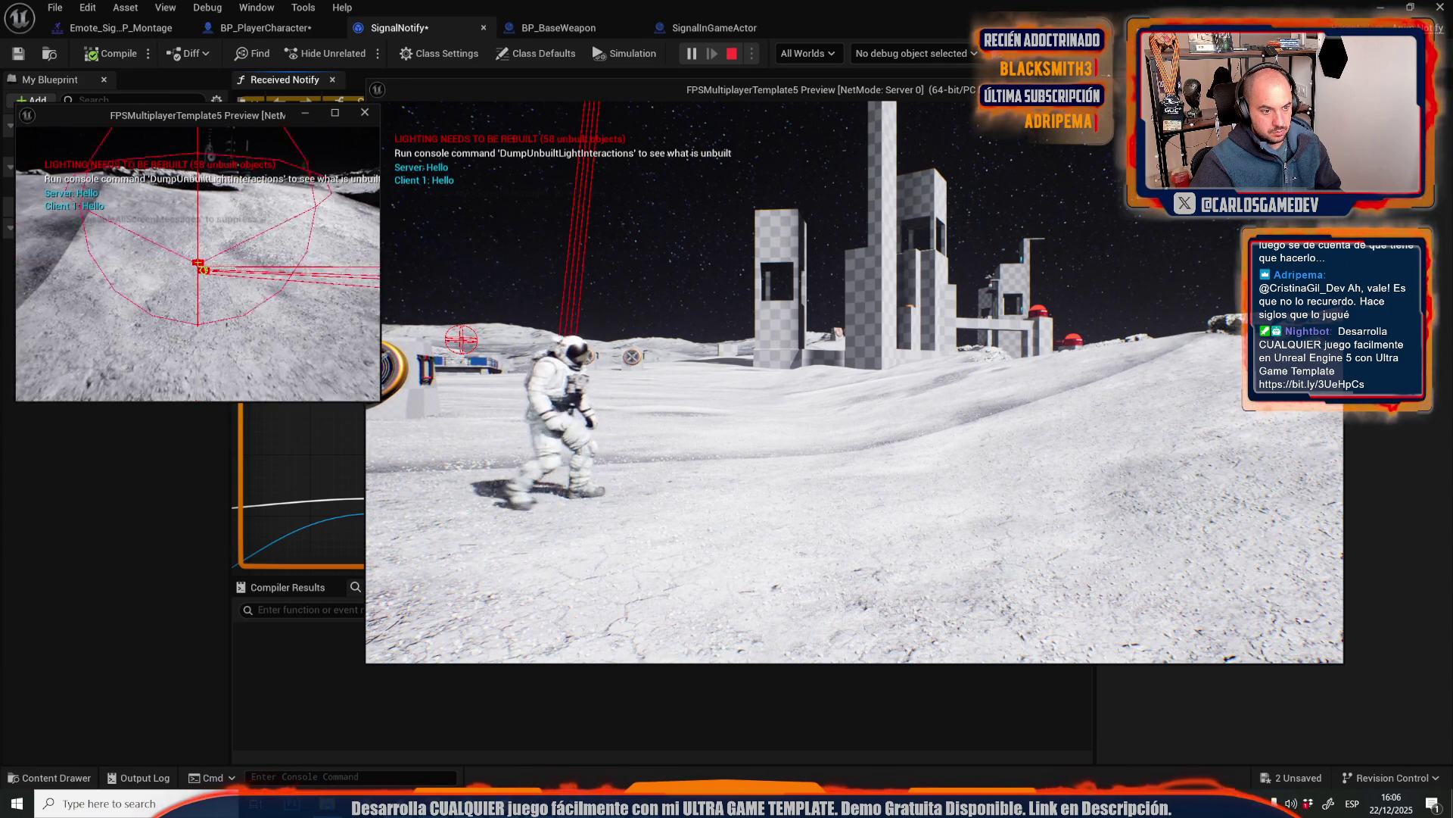
pyautogui.press('Tab')
pyautogui.click(259, 205)
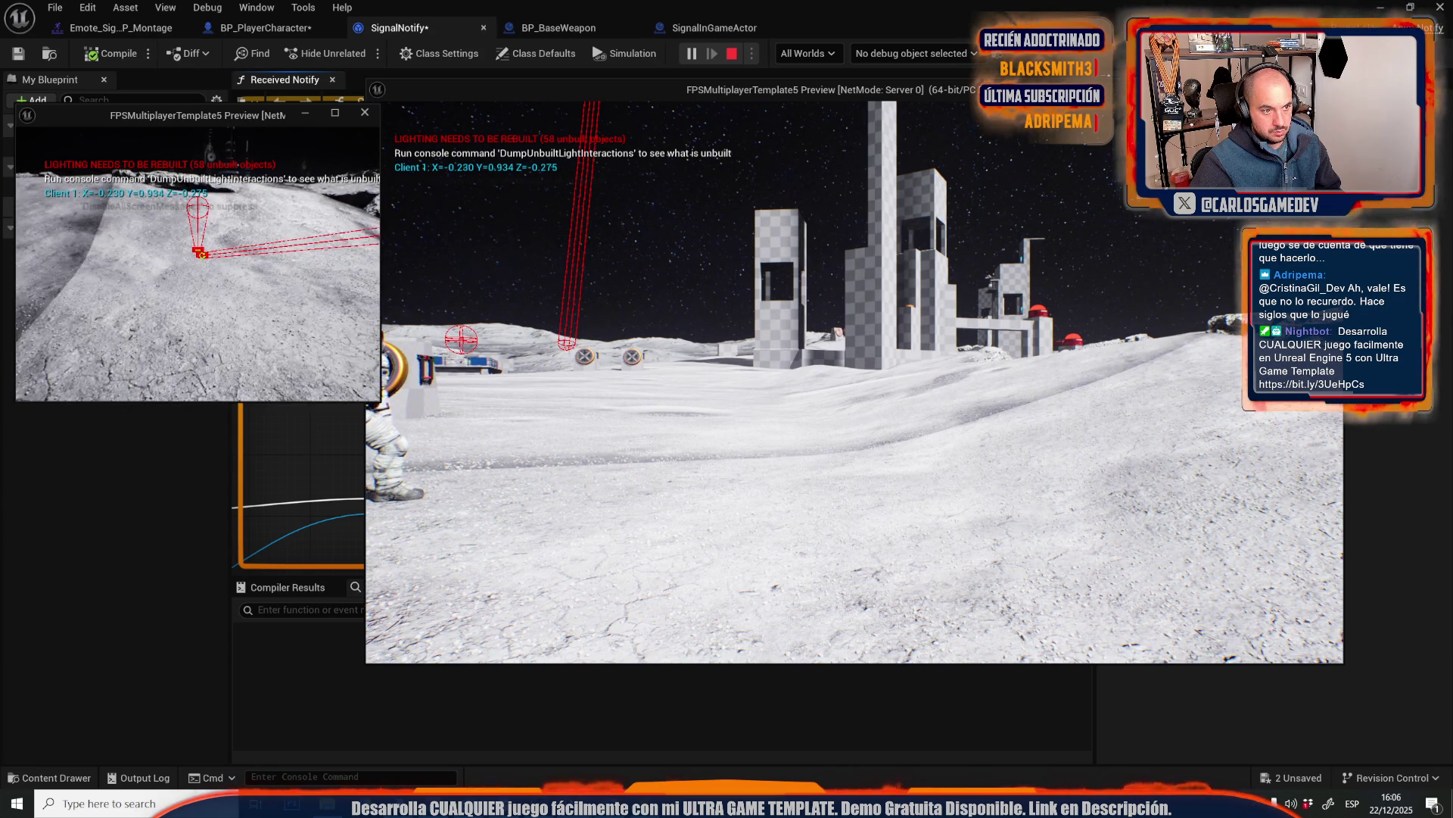
# - Play the pointing emote from the server, turn its camera toward the client, and stop playing
pyautogui.click(855, 382)
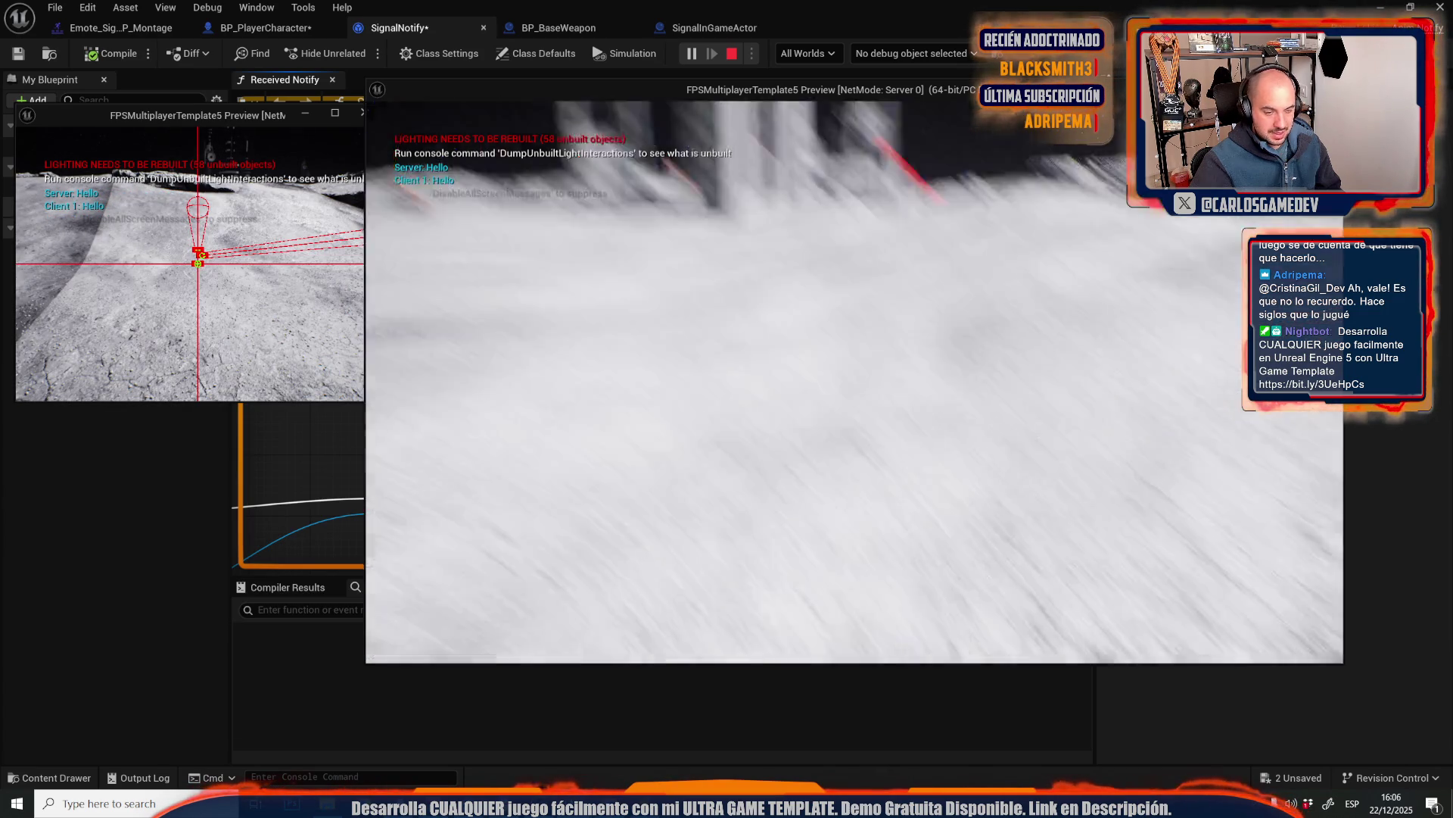
pyautogui.press('Tab')
pyautogui.click(953, 256)
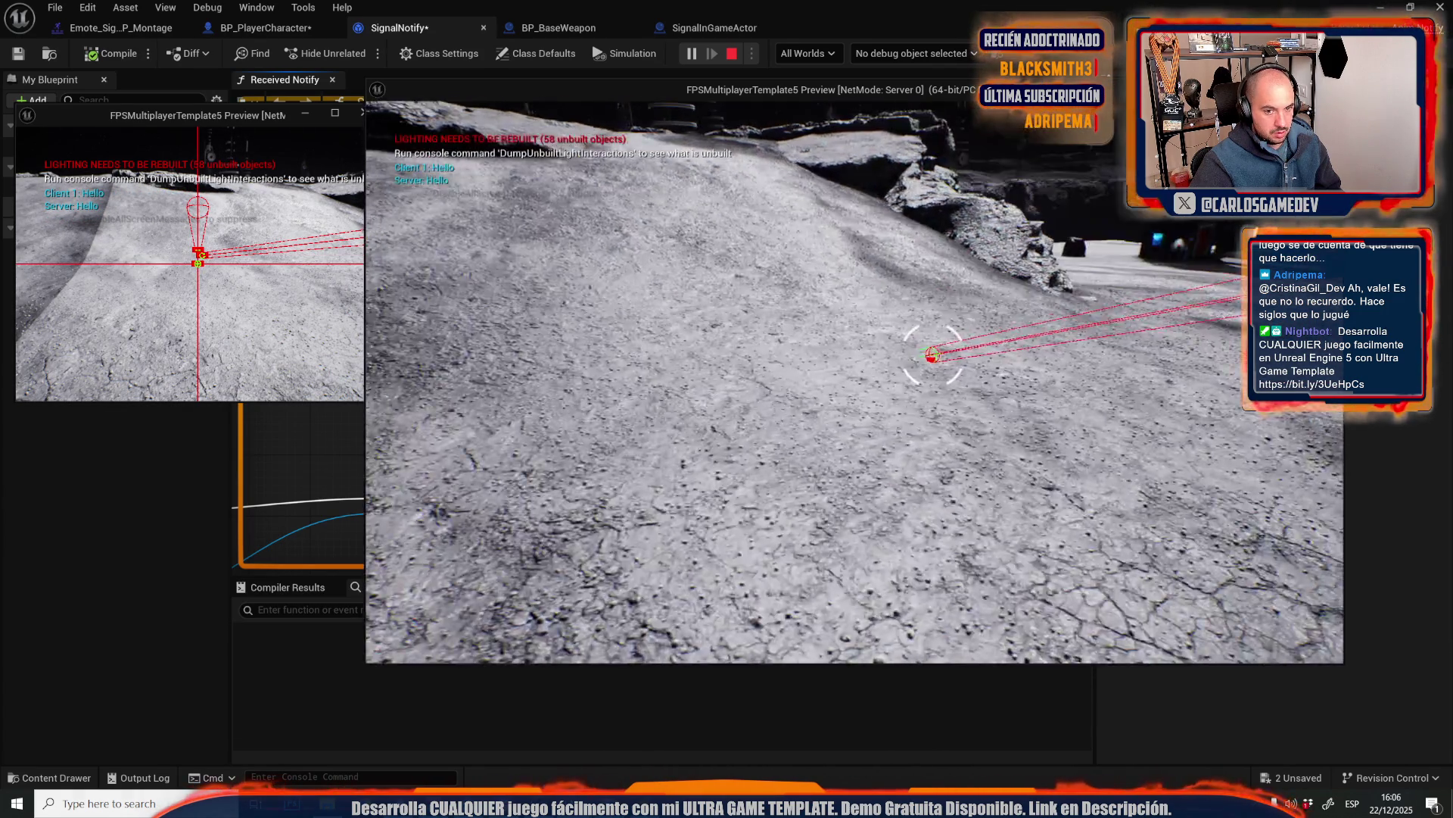
pyautogui.click(197, 264)
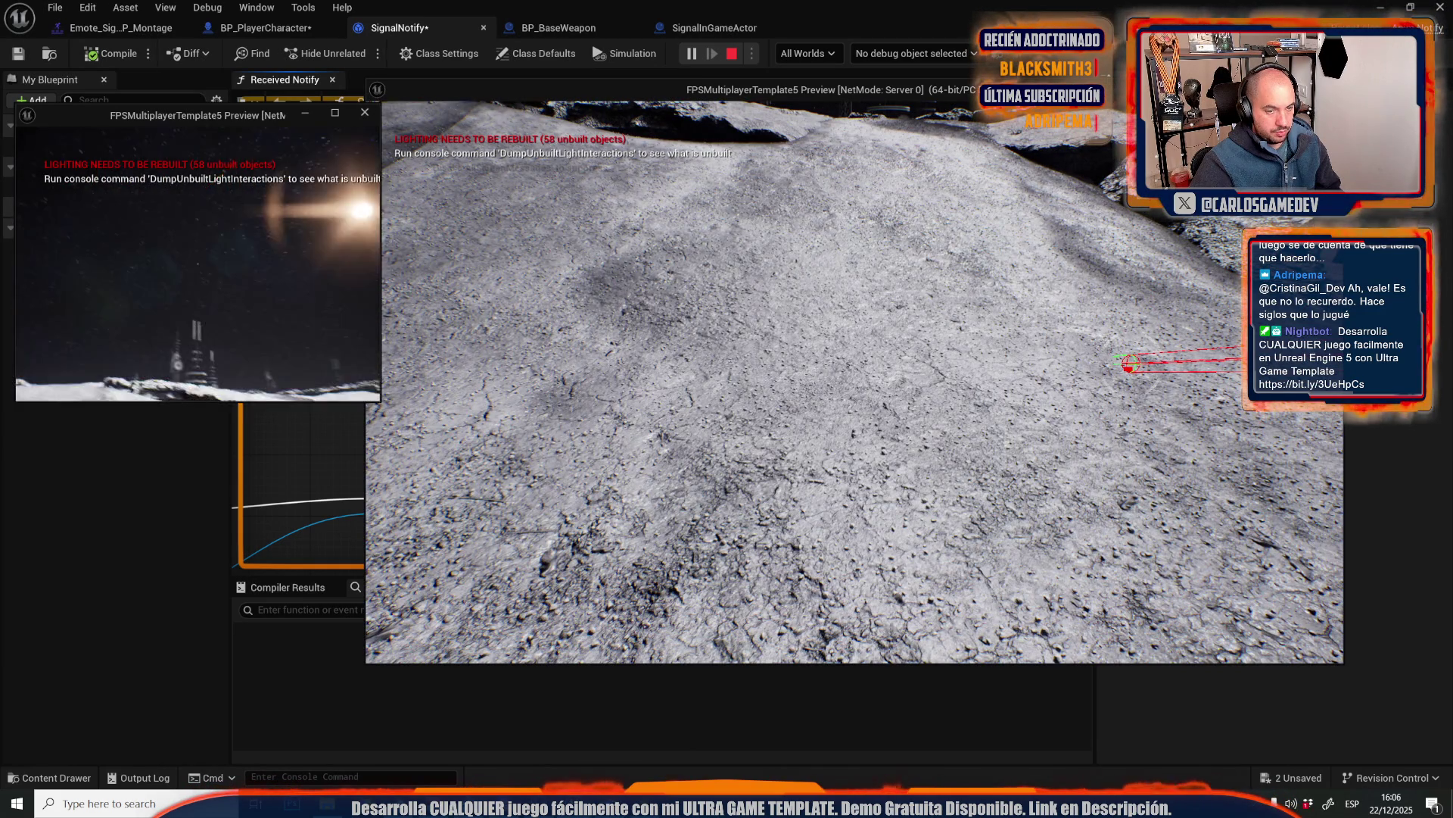
pyautogui.press('Escape')
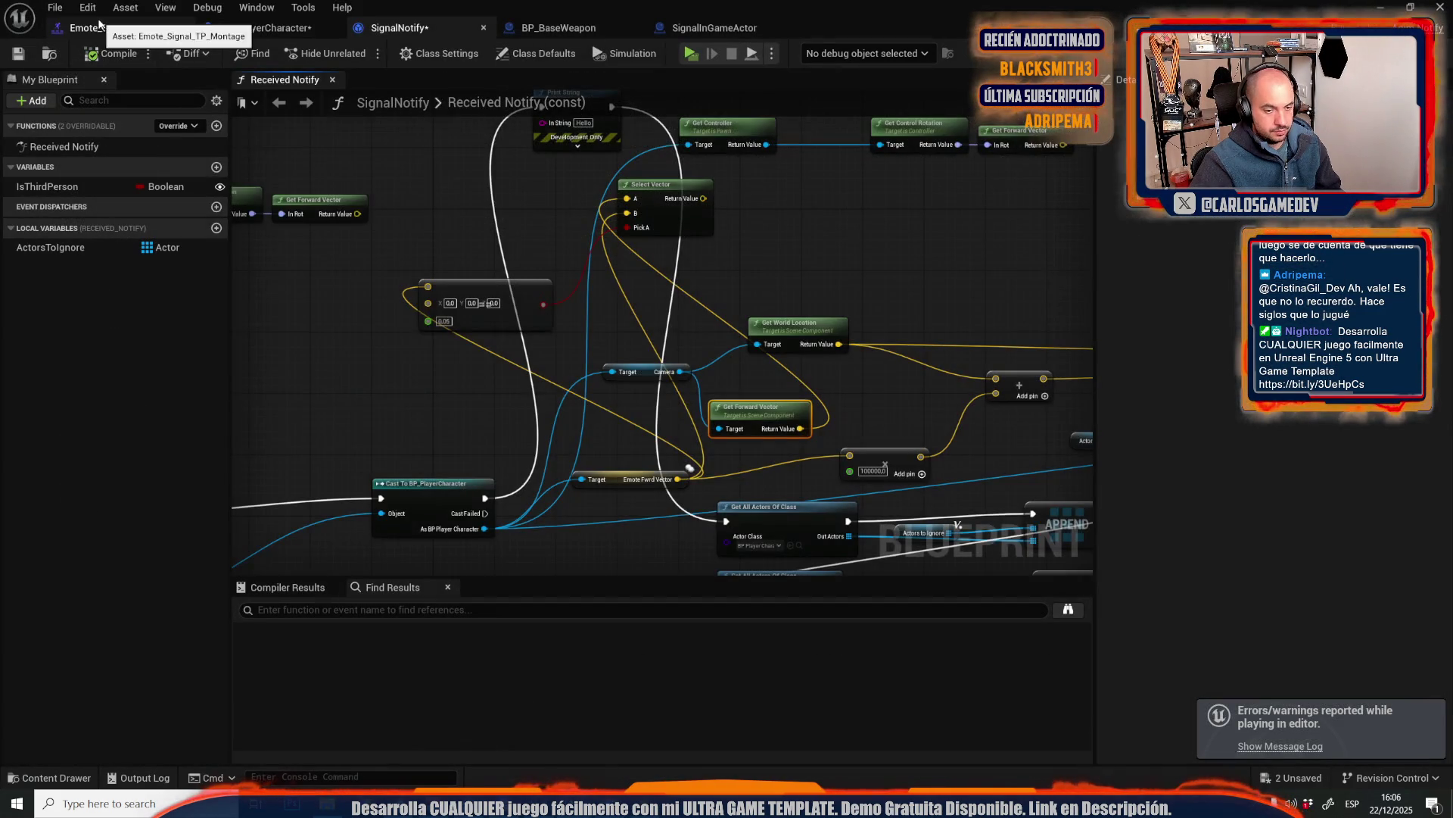
# - Pan SignalNotify to the Get All Actors Of Class and Append nodes, then open BP_PlayerCharacter
pyautogui.scroll(-2, 493, 354)
pyautogui.scroll(2, 493, 354)
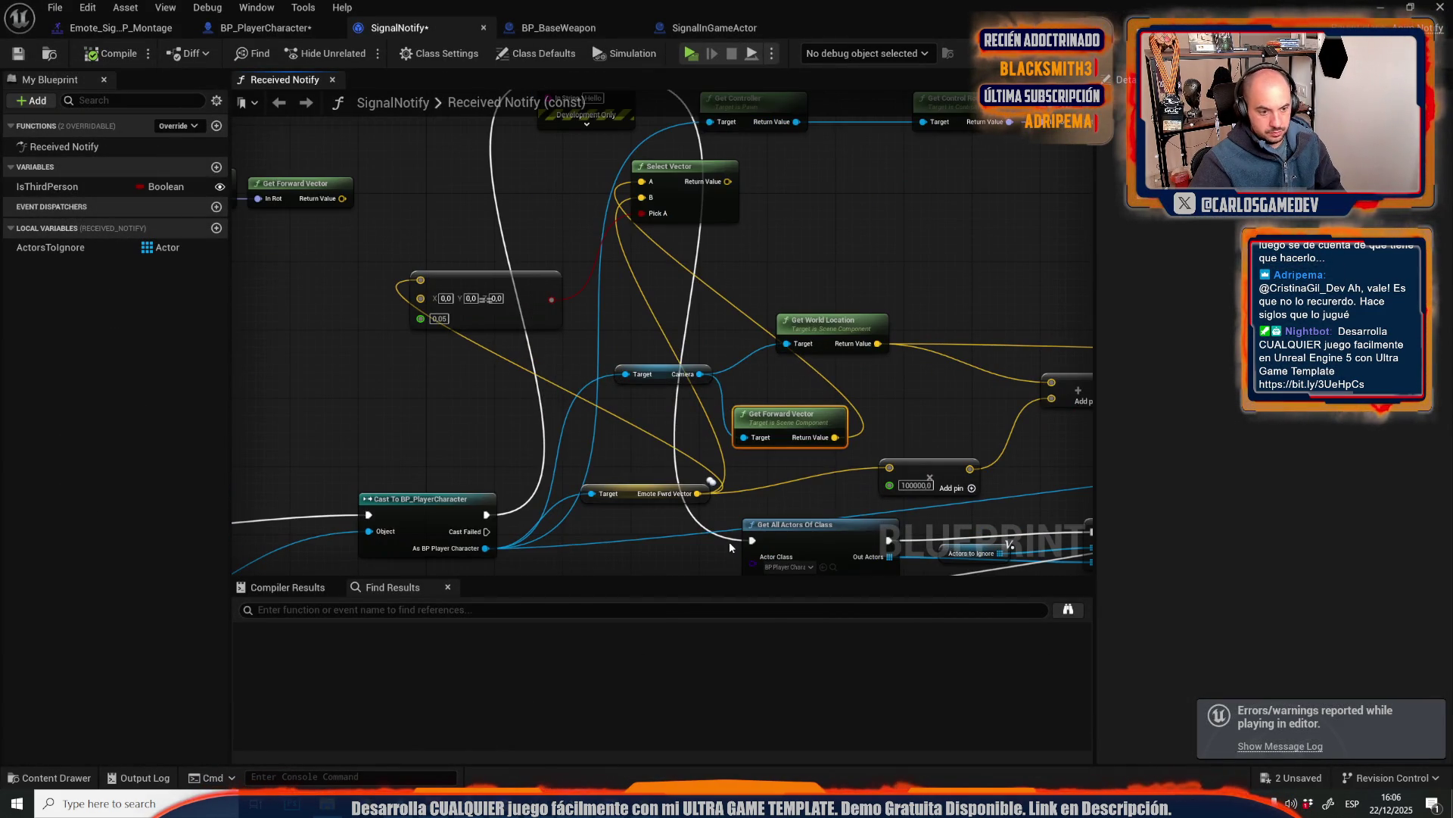
pyautogui.moveTo(664, 472); pyautogui.dragTo(532, 376)
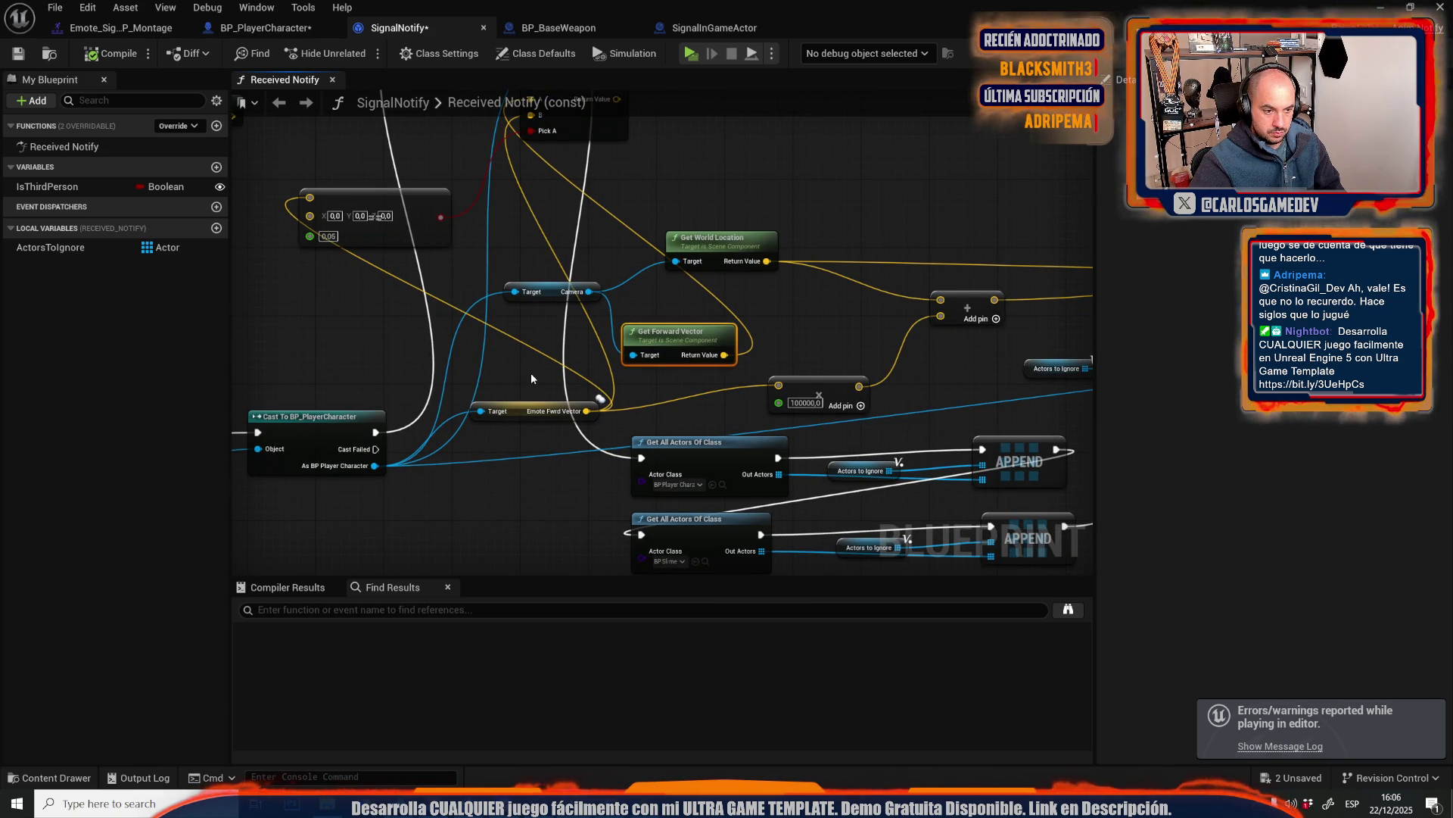
pyautogui.click(292, 29)
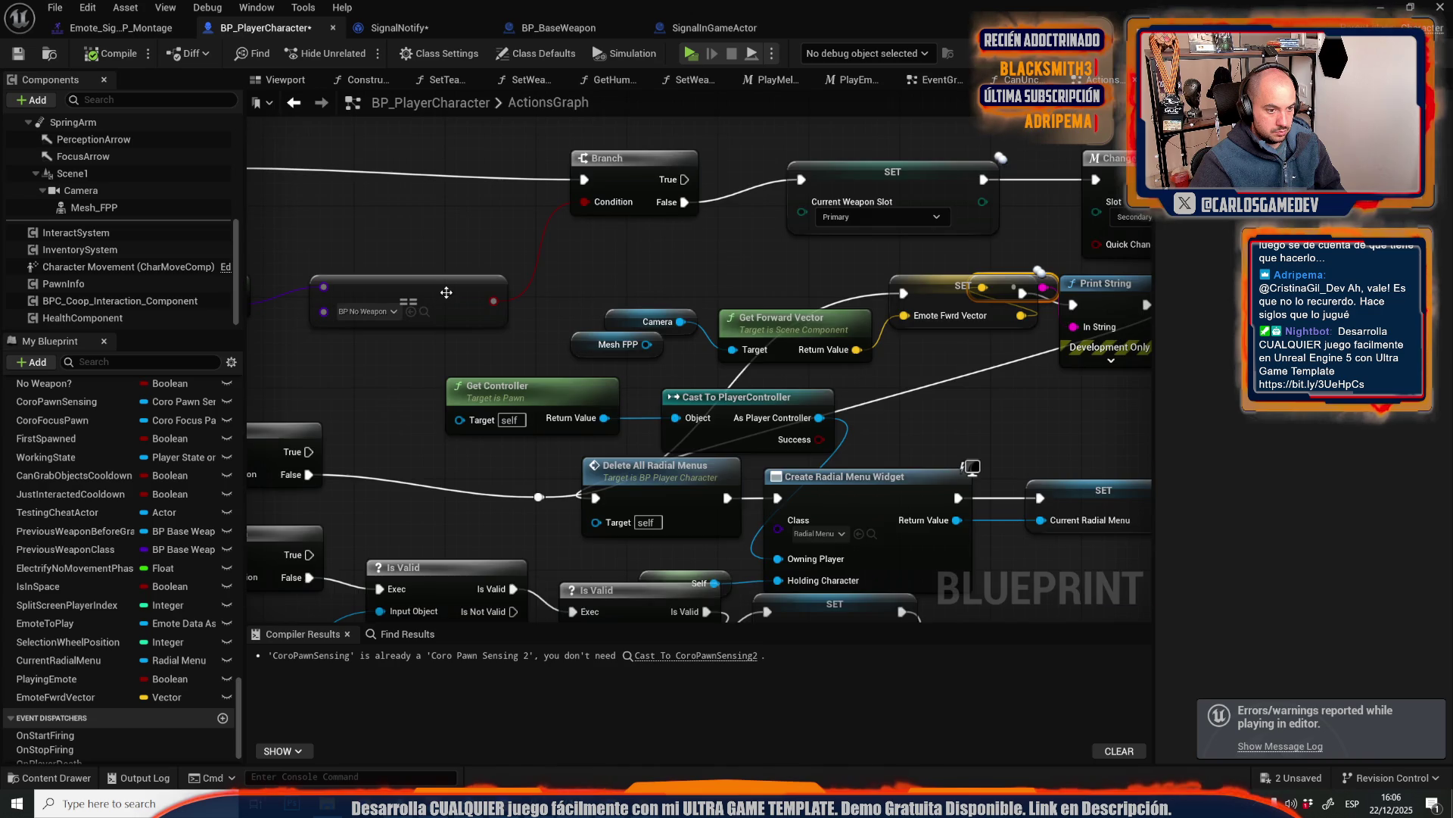
# - Add a Custom Event node to the ActionsGraph by searching 'custom event'
pyautogui.scroll(-5, 406, 438)
pyautogui.scroll(2, 406, 436)
pyautogui.scroll(-3, 404, 436)
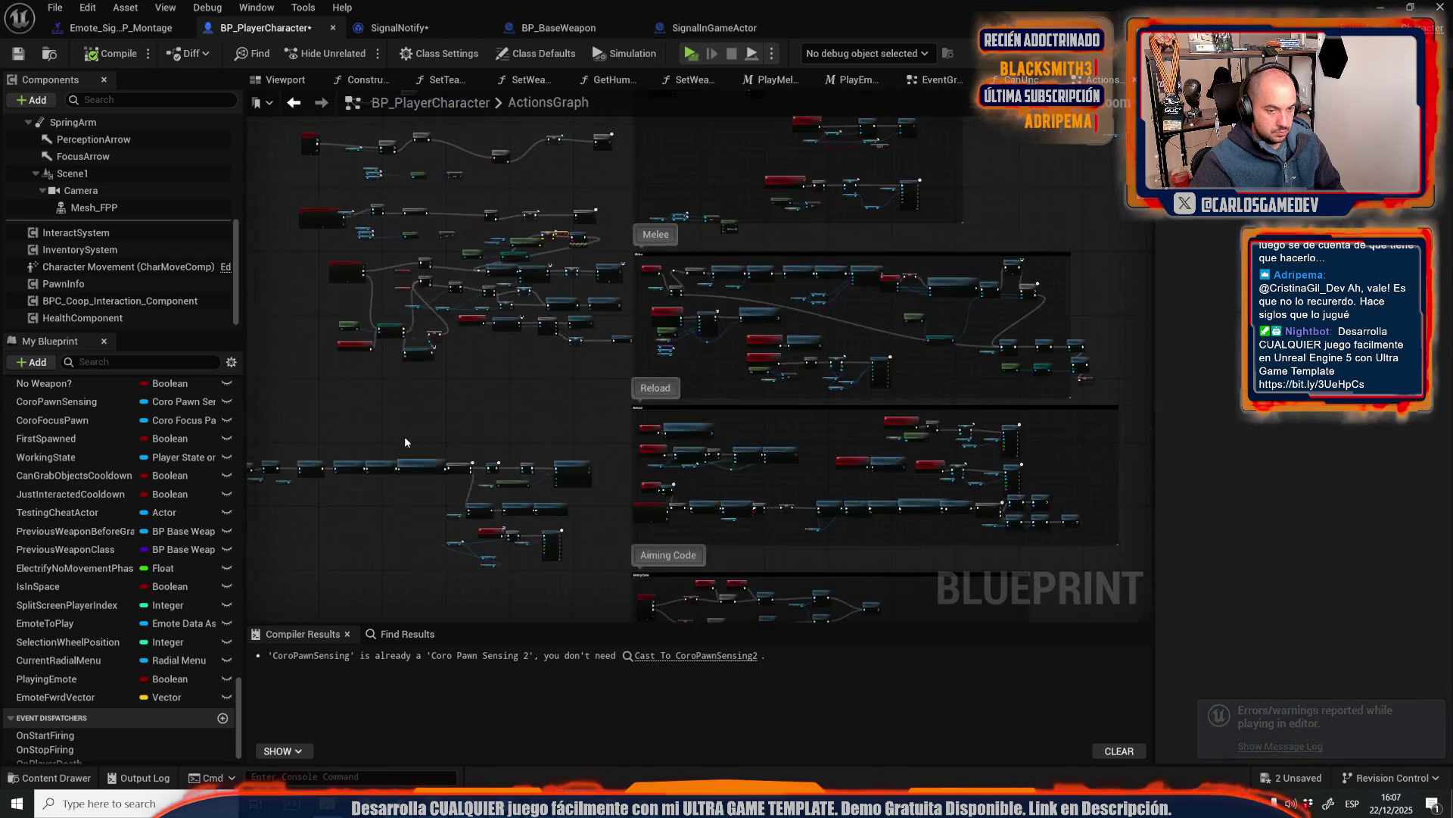
pyautogui.scroll(5, 404, 436)
pyautogui.rightClick(426, 383)
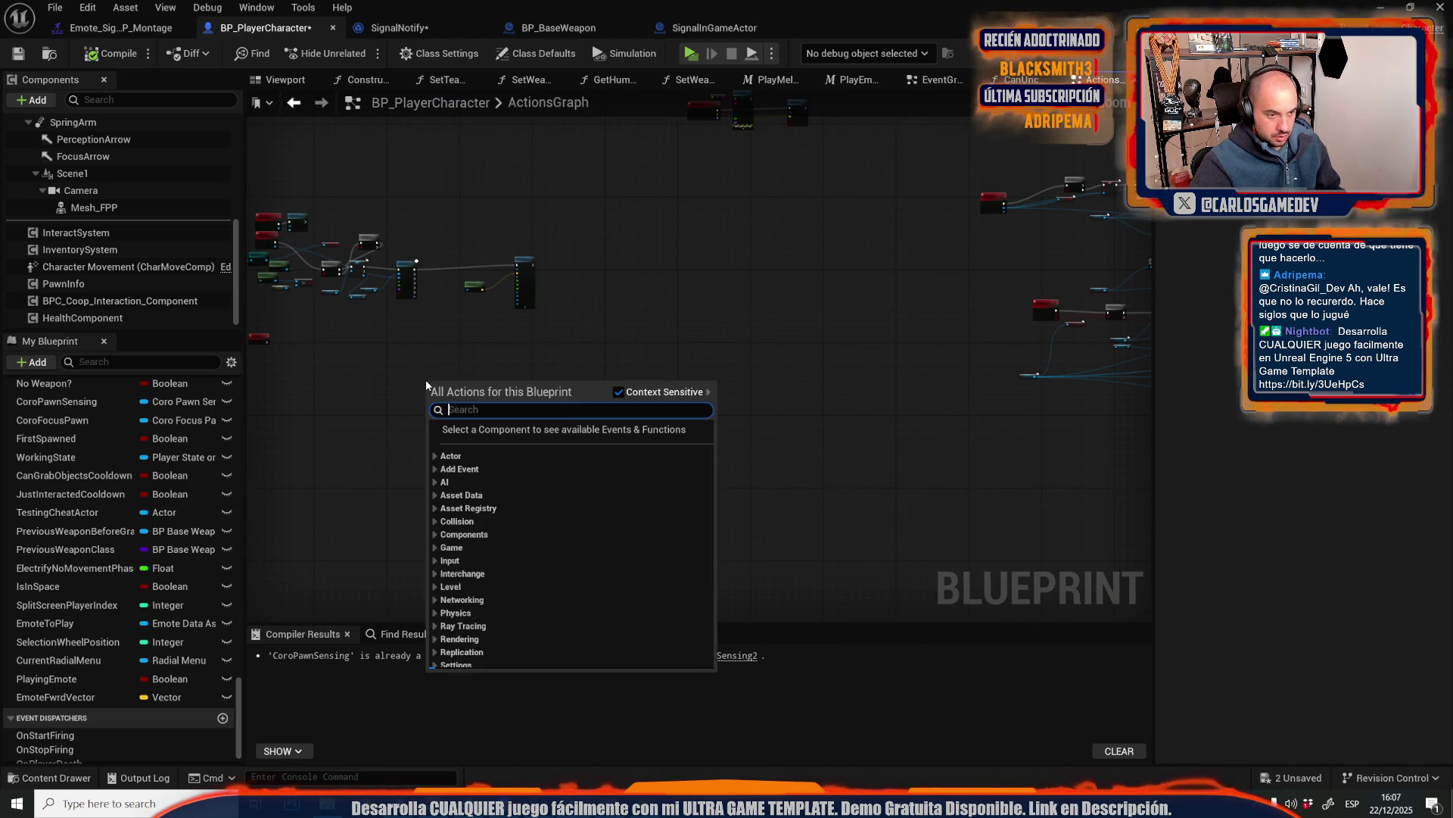
pyautogui.write('custom eev')
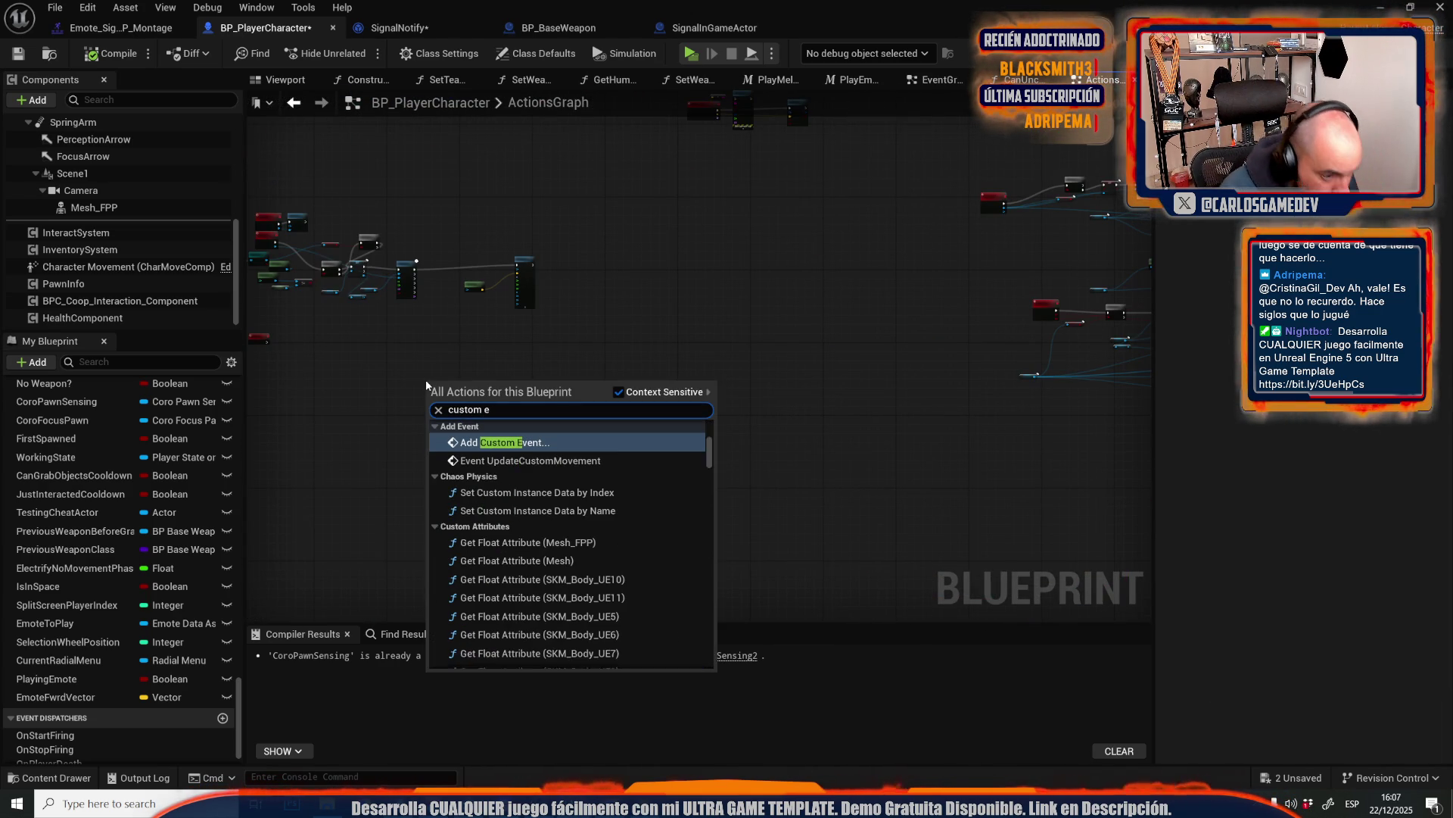
pyautogui.press('BackSpace')
pyautogui.press('BackSpace')
pyautogui.write('ve')
pyautogui.press('Escape')
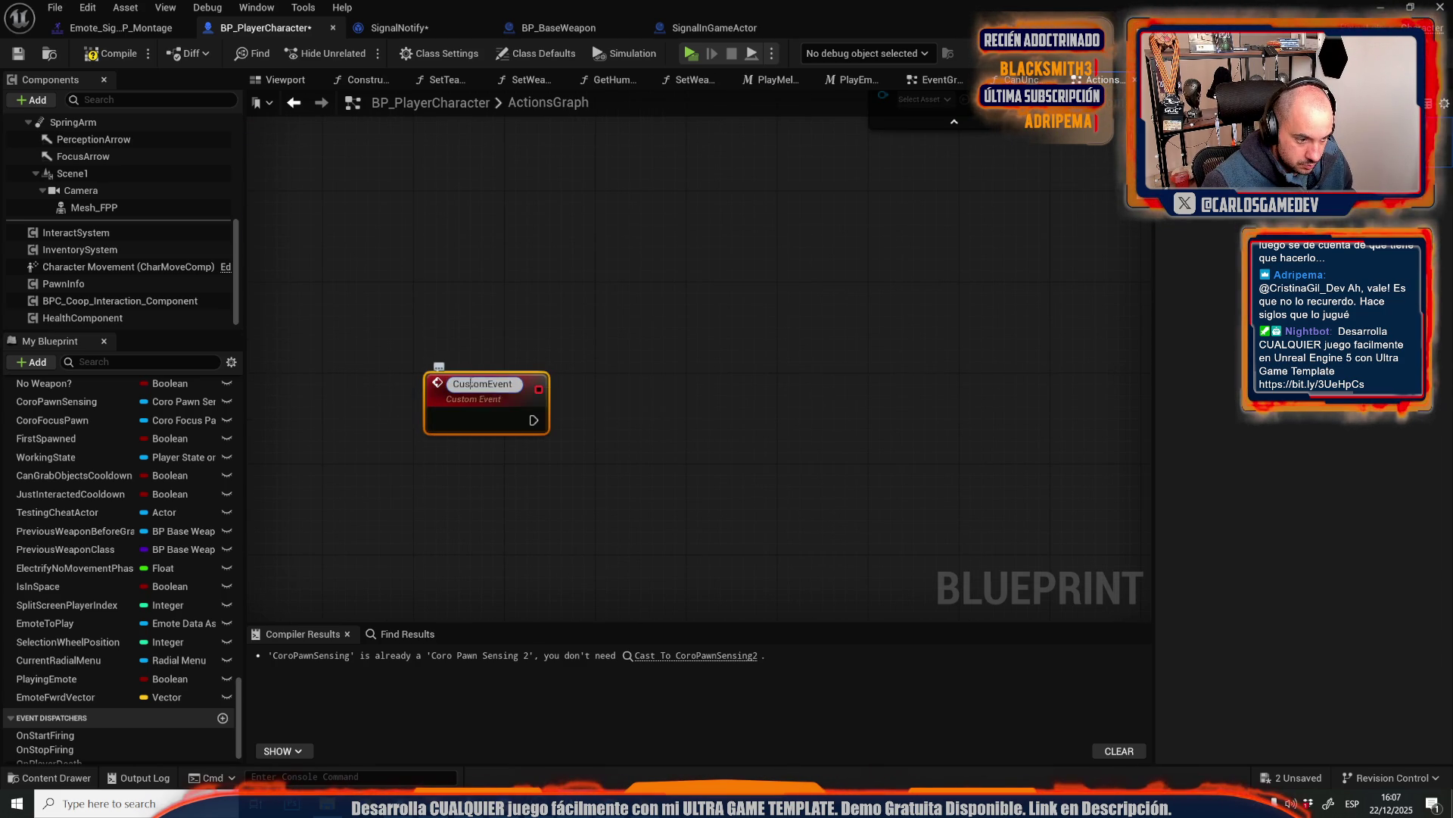
pyautogui.doubleClick(471, 384)
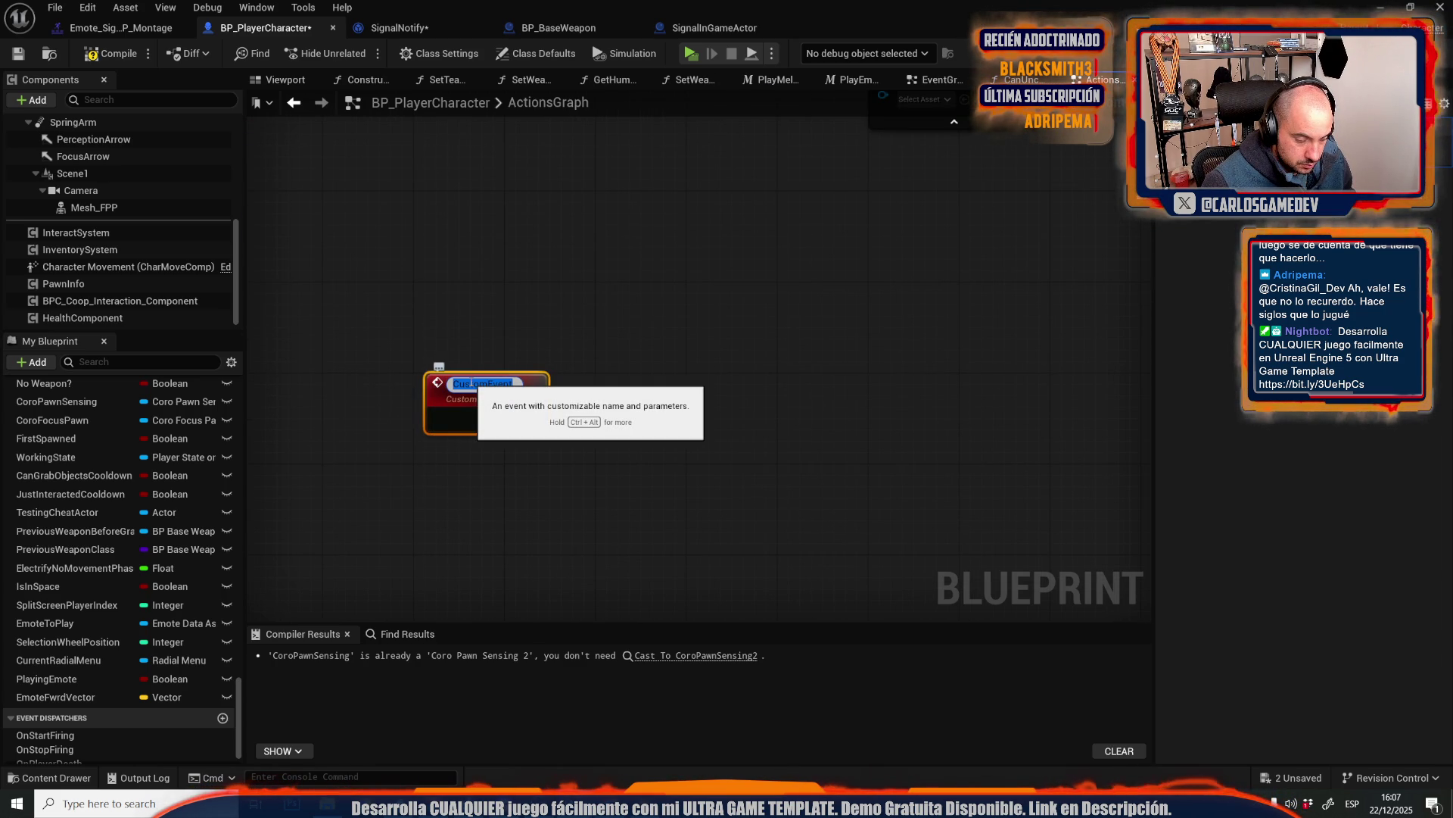
# - Survey the graph's server events and Play Emote area, then return to the new event node
pyautogui.scroll(-6, 471, 383)
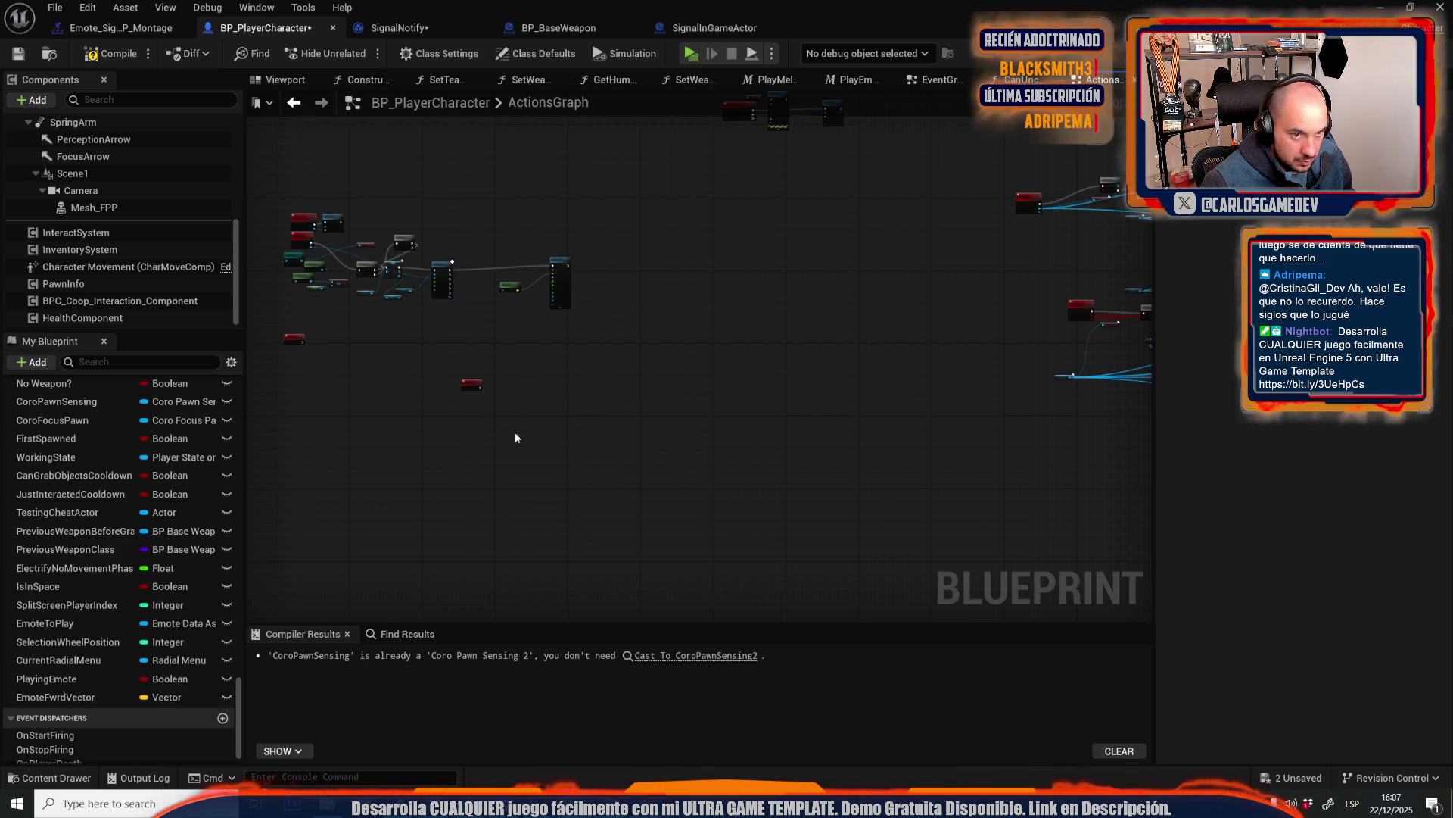
pyautogui.scroll(-4, 515, 438)
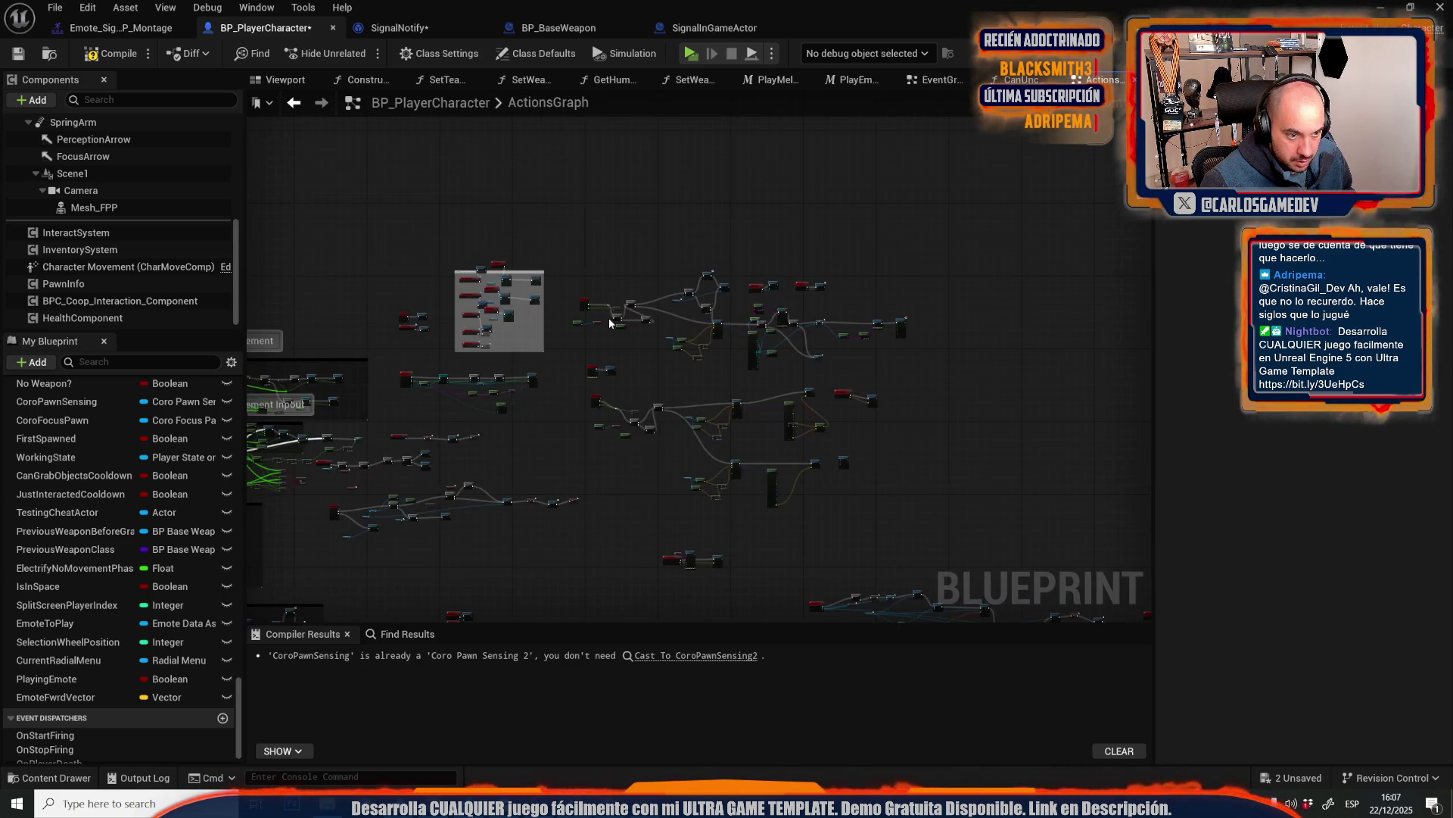
pyautogui.scroll(6, 608, 317)
pyautogui.scroll(-5, 609, 317)
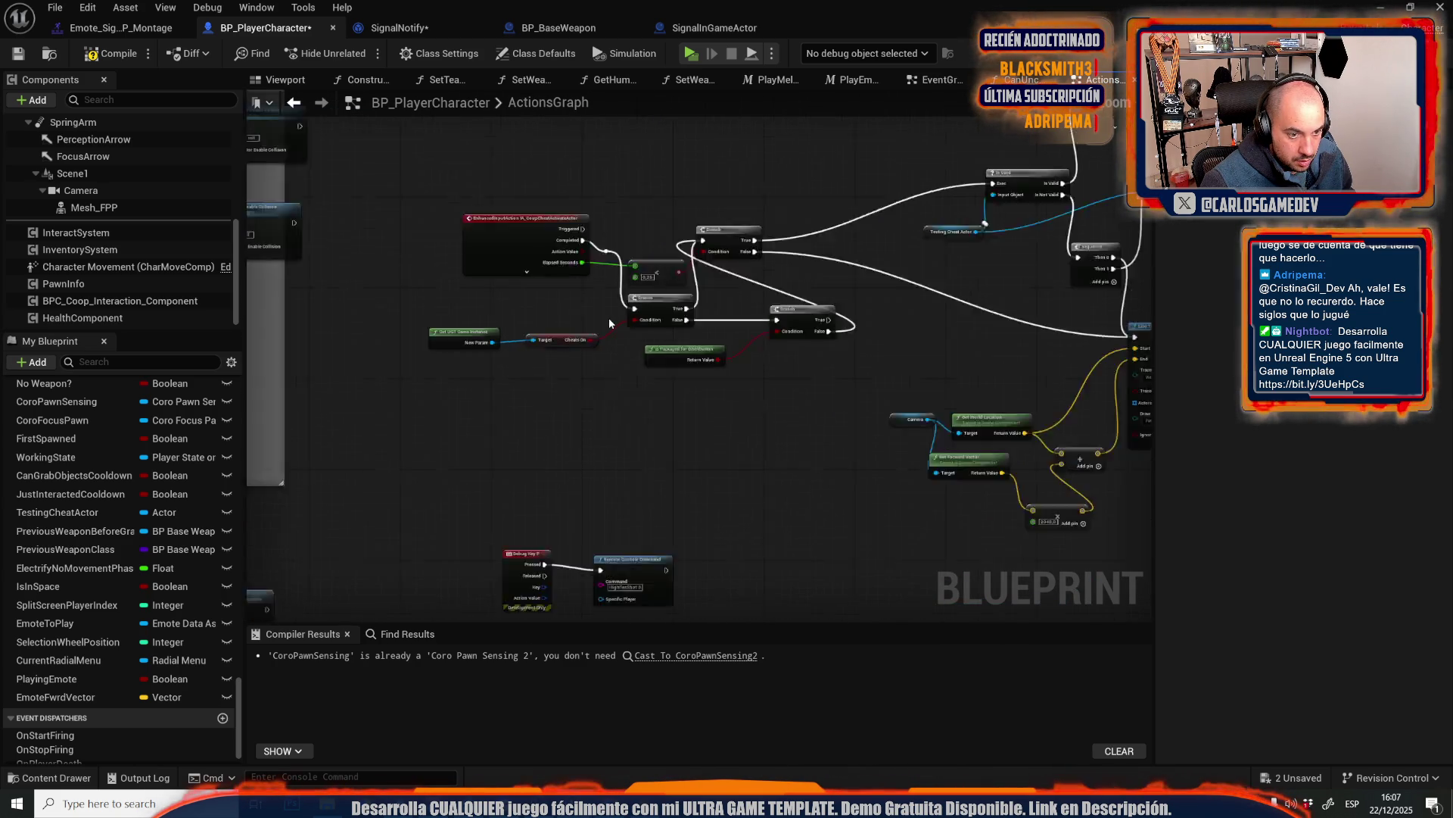
pyautogui.scroll(5, 618, 487)
pyautogui.scroll(-5, 618, 486)
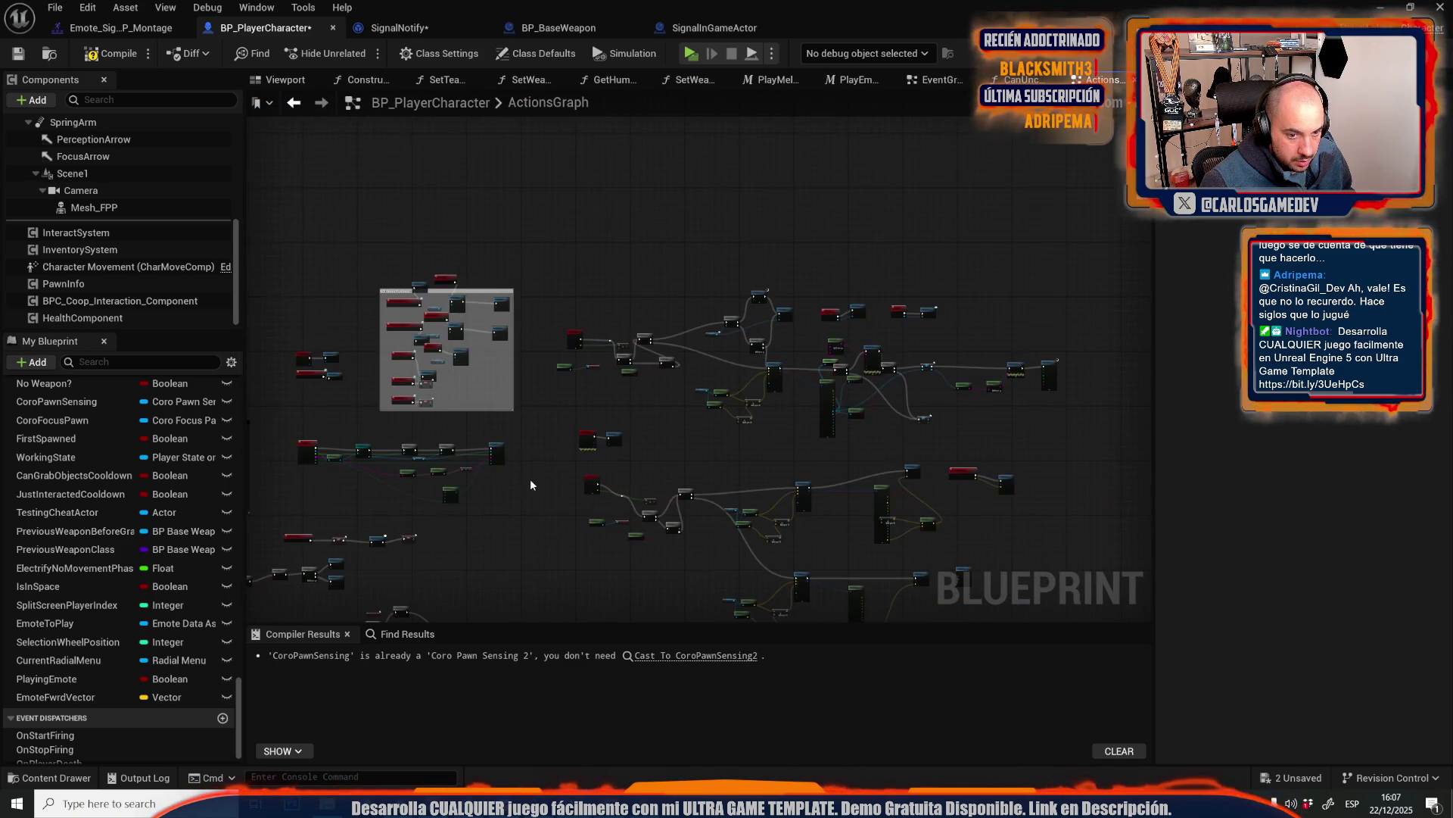
pyautogui.moveTo(530, 478)
pyautogui.mouseDown()
pyautogui.moveTo(555, 240)
pyautogui.moveTo(1014, 448)
pyautogui.mouseUp()
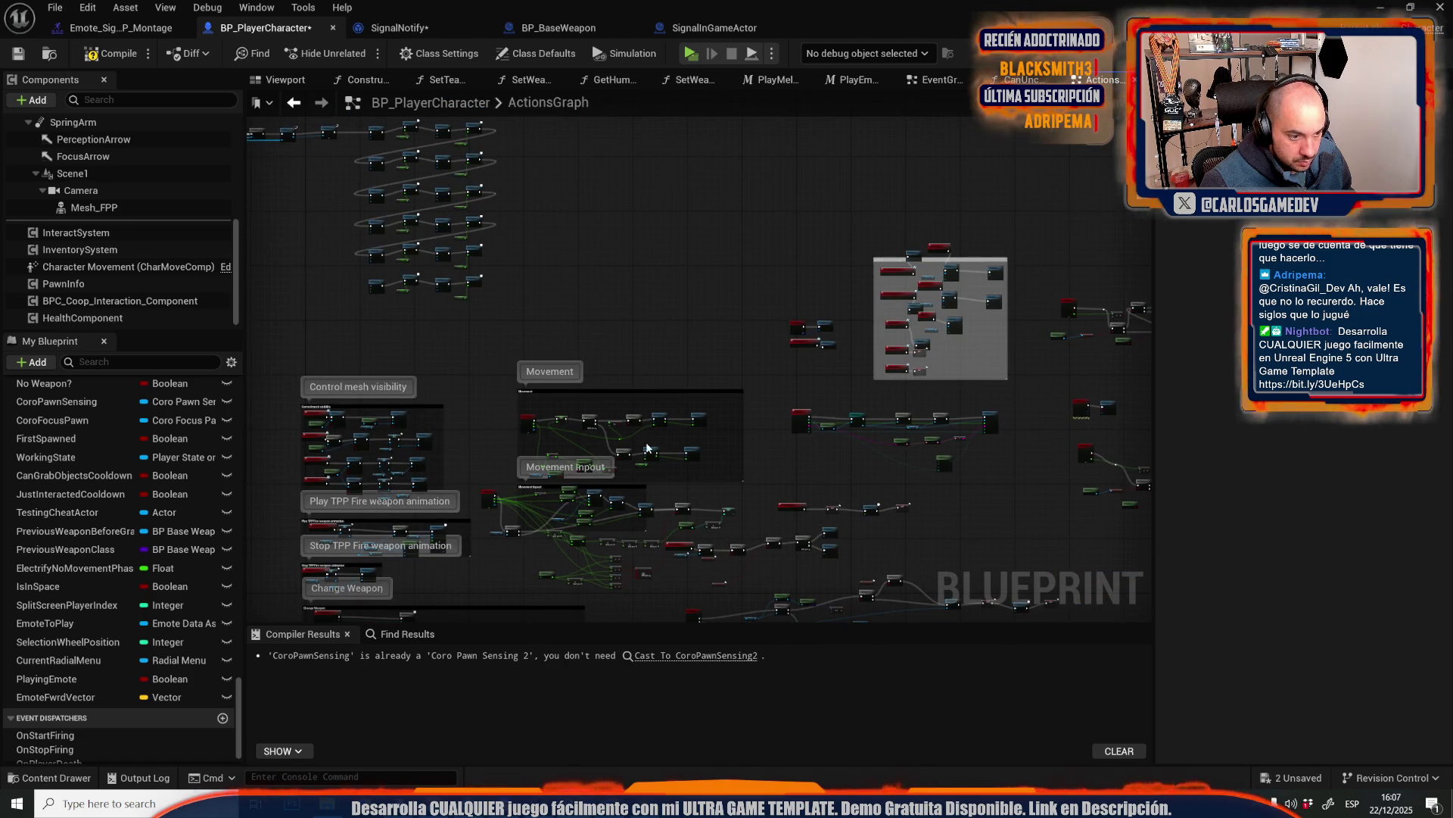
pyautogui.scroll(3, 650, 448)
pyautogui.scroll(8, 759, 325)
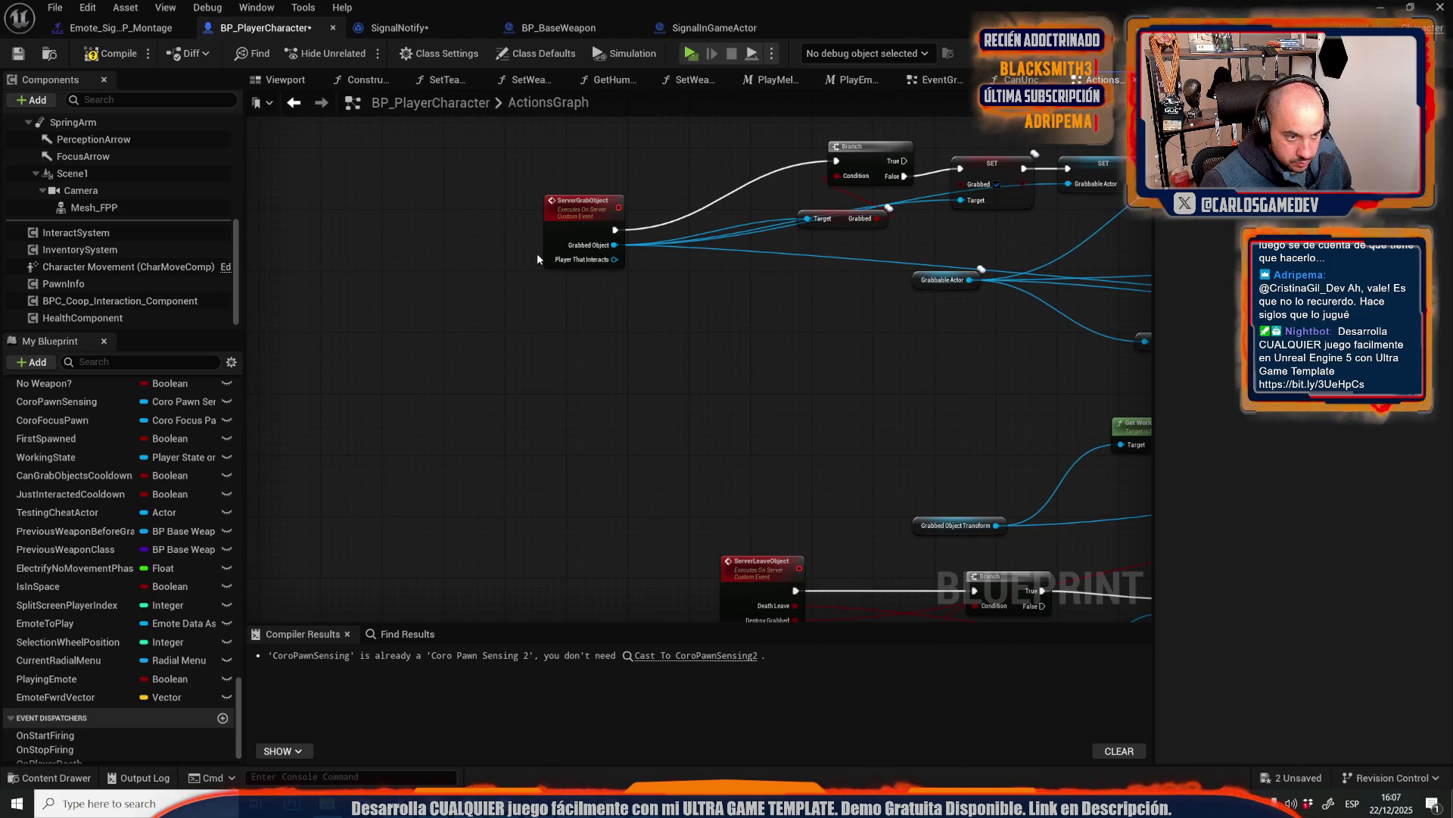
pyautogui.scroll(-2, 538, 259)
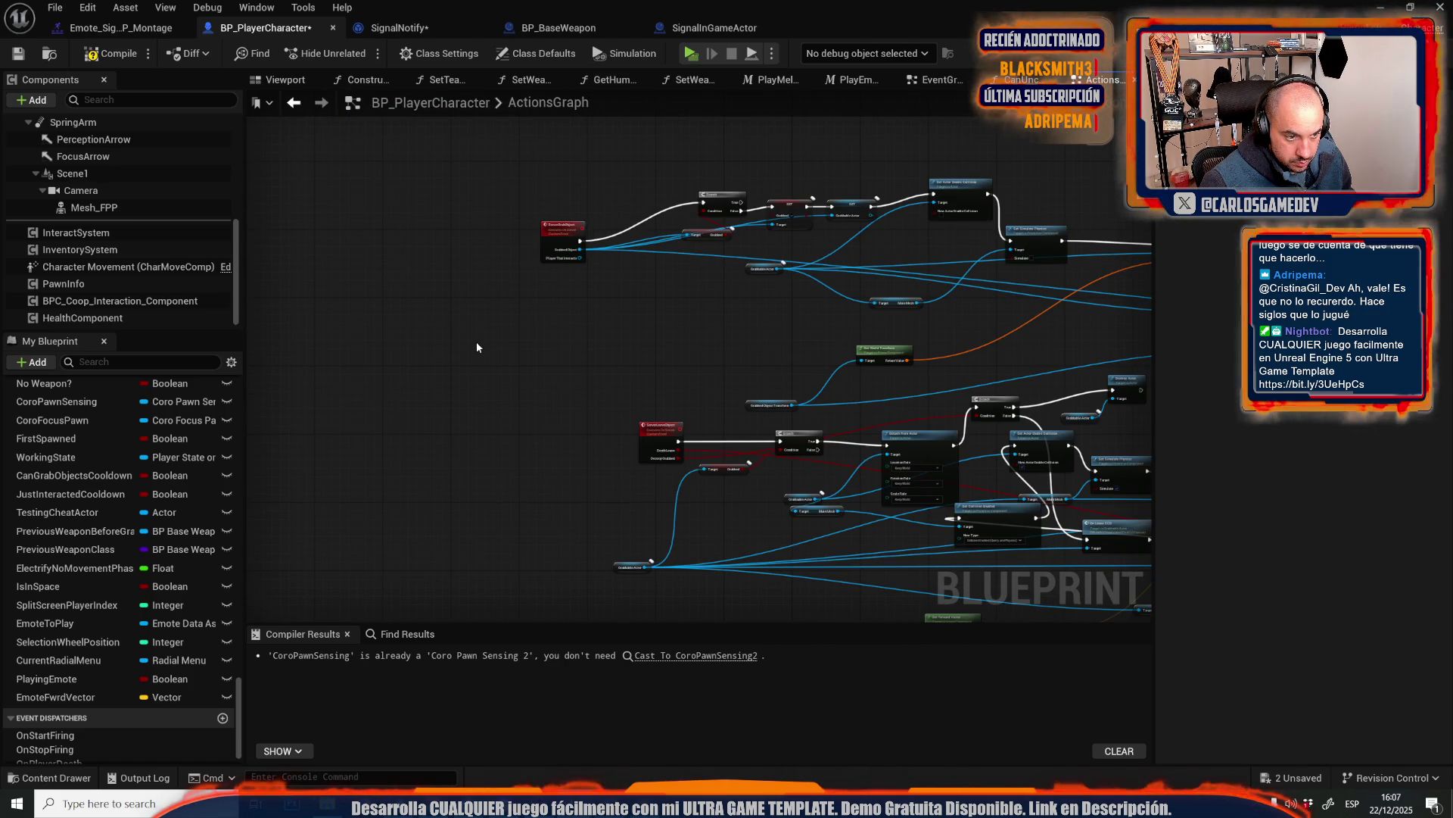
pyautogui.moveTo(460, 352); pyautogui.dragTo(1152, 364)
pyautogui.moveTo(767, 275); pyautogui.dragTo(608, 315)
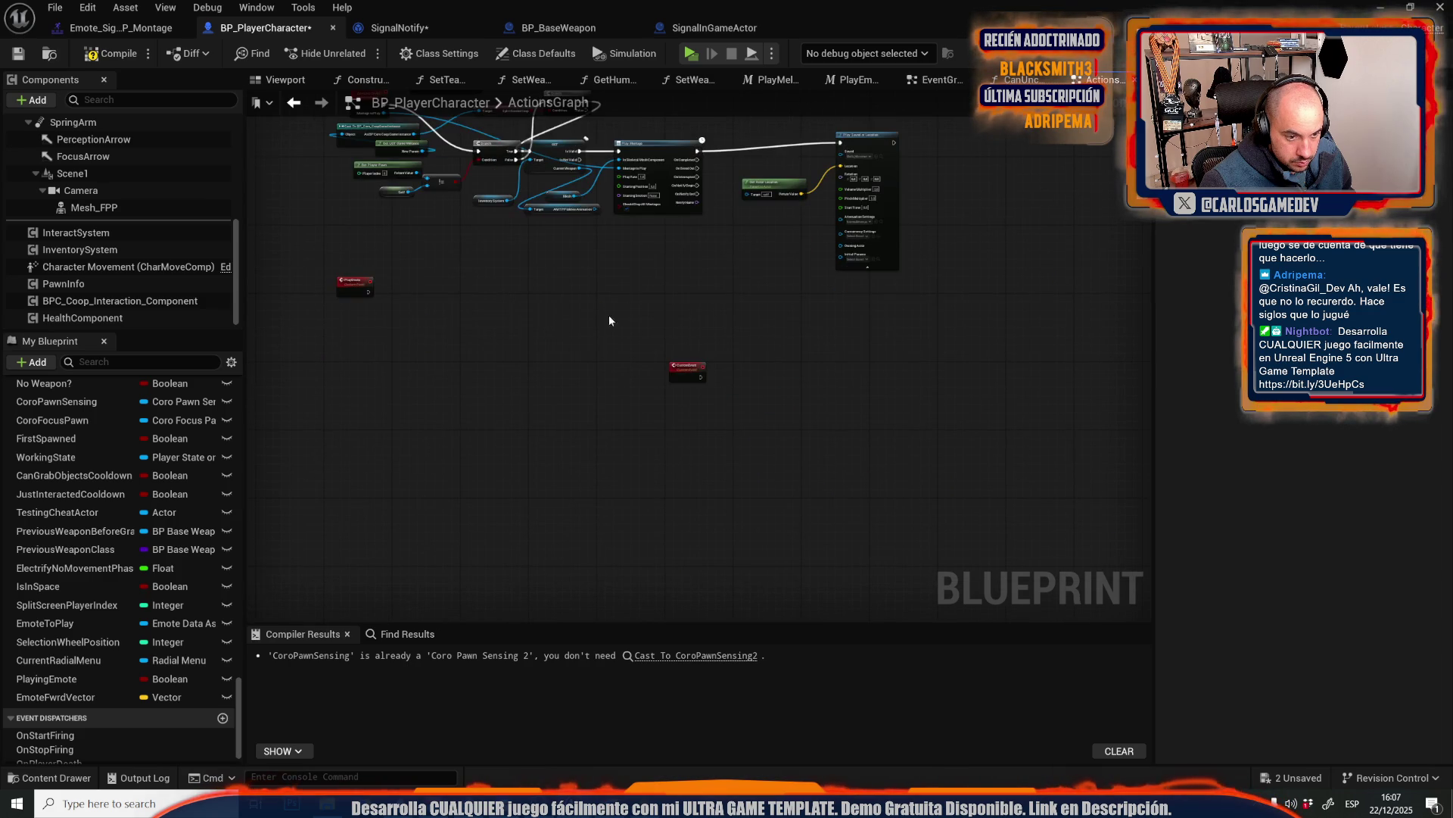
pyautogui.scroll(2, 369, 292)
pyautogui.scroll(2, 563, 351)
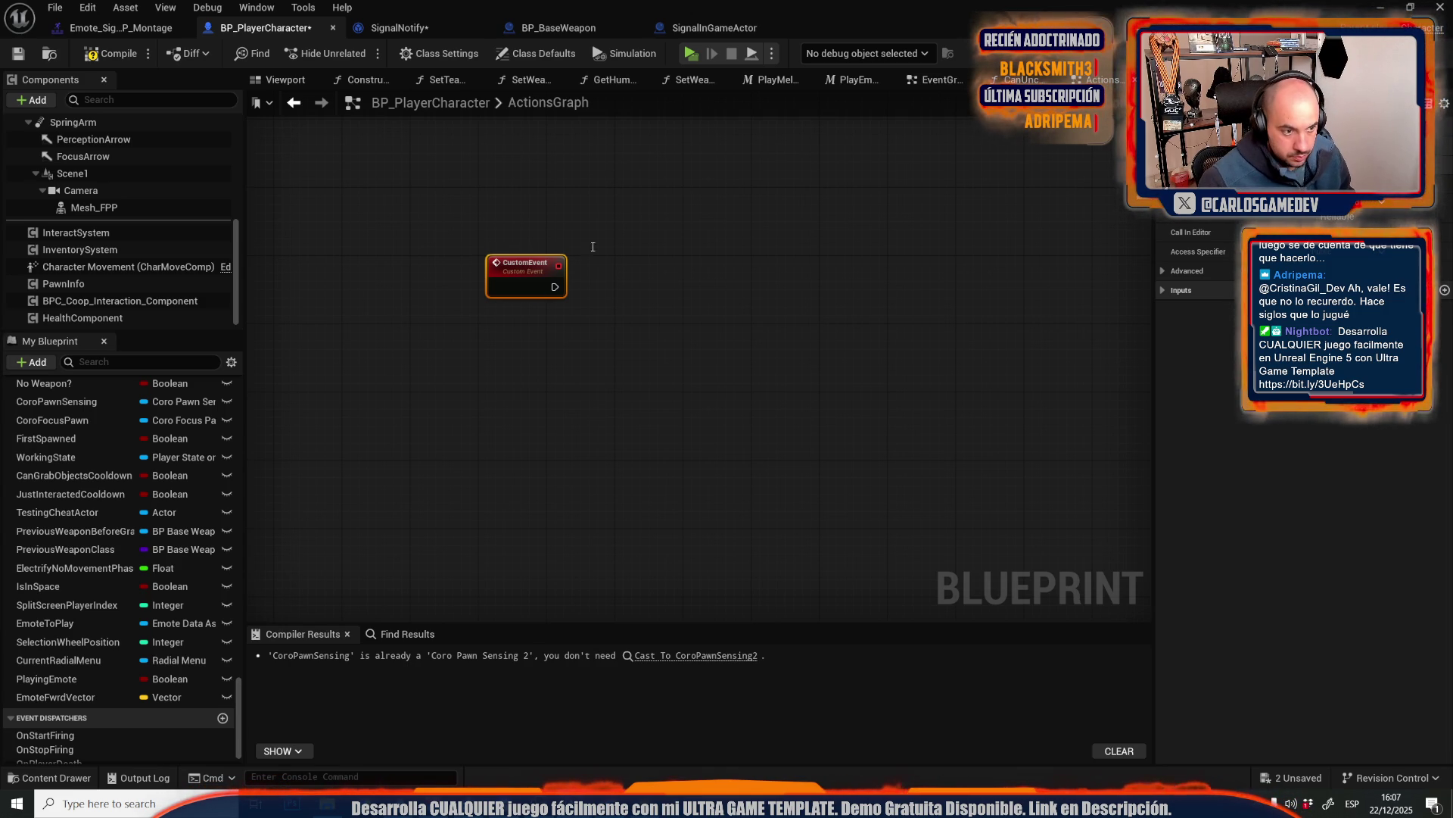
# - Name the event S_Signal, add a Camera Fwrd input, and set it to Run on Server
pyautogui.write('S_Signal')
pyautogui.press('Return')
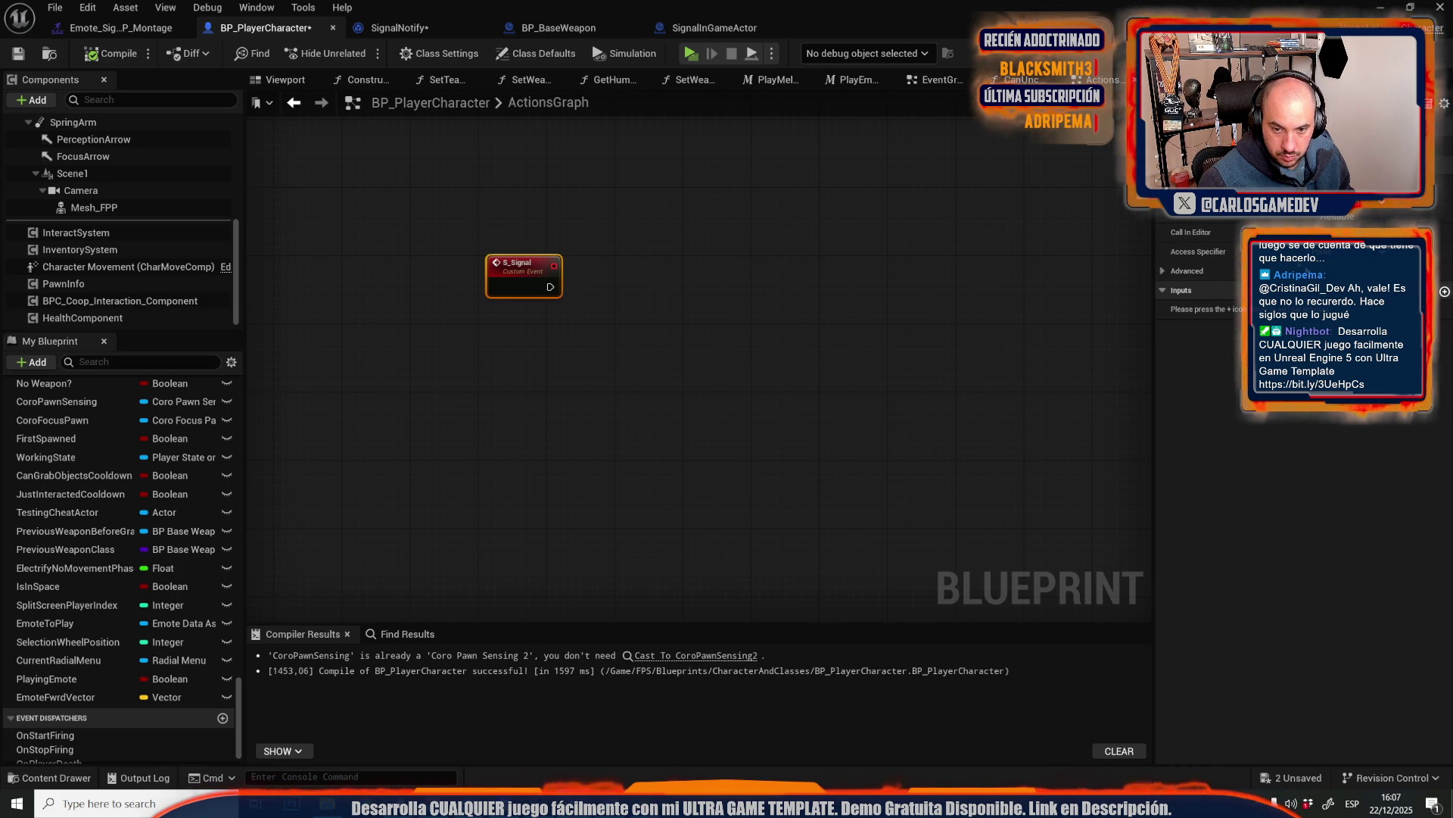
pyautogui.click(1445, 291)
pyautogui.click(1287, 308)
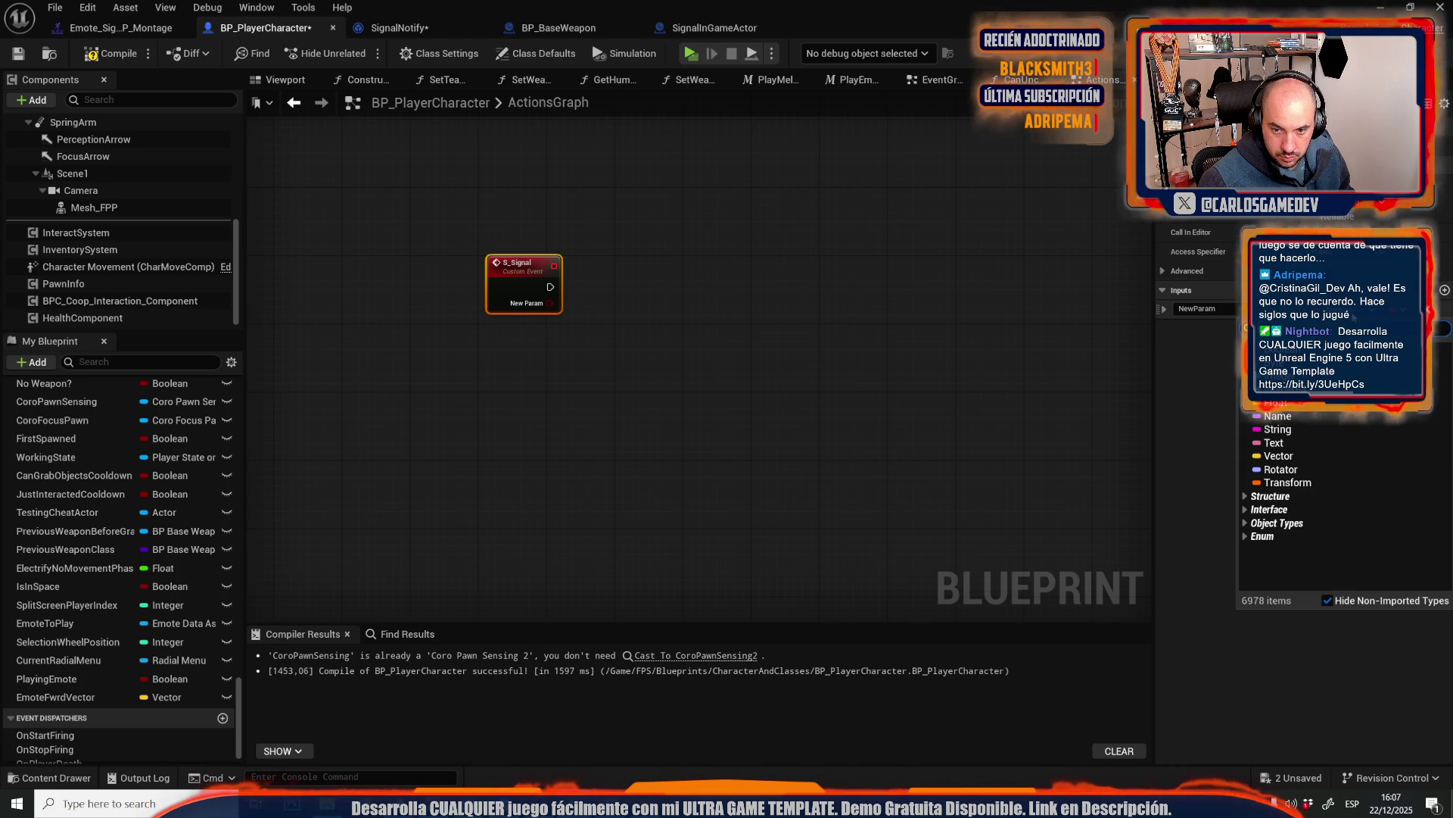
pyautogui.press('Escape')
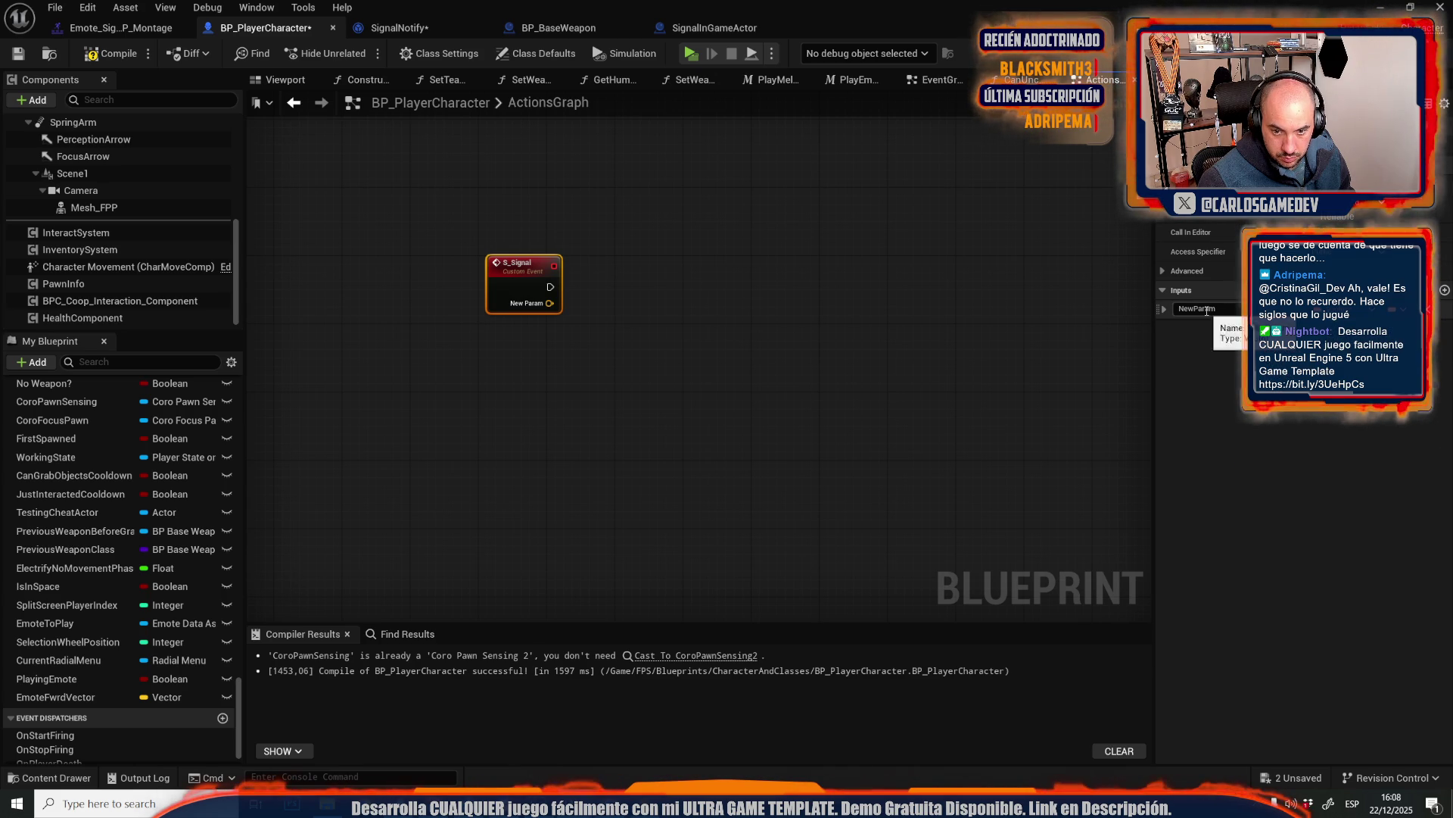
pyautogui.click(1206, 309)
pyautogui.write('CameraFwrd')
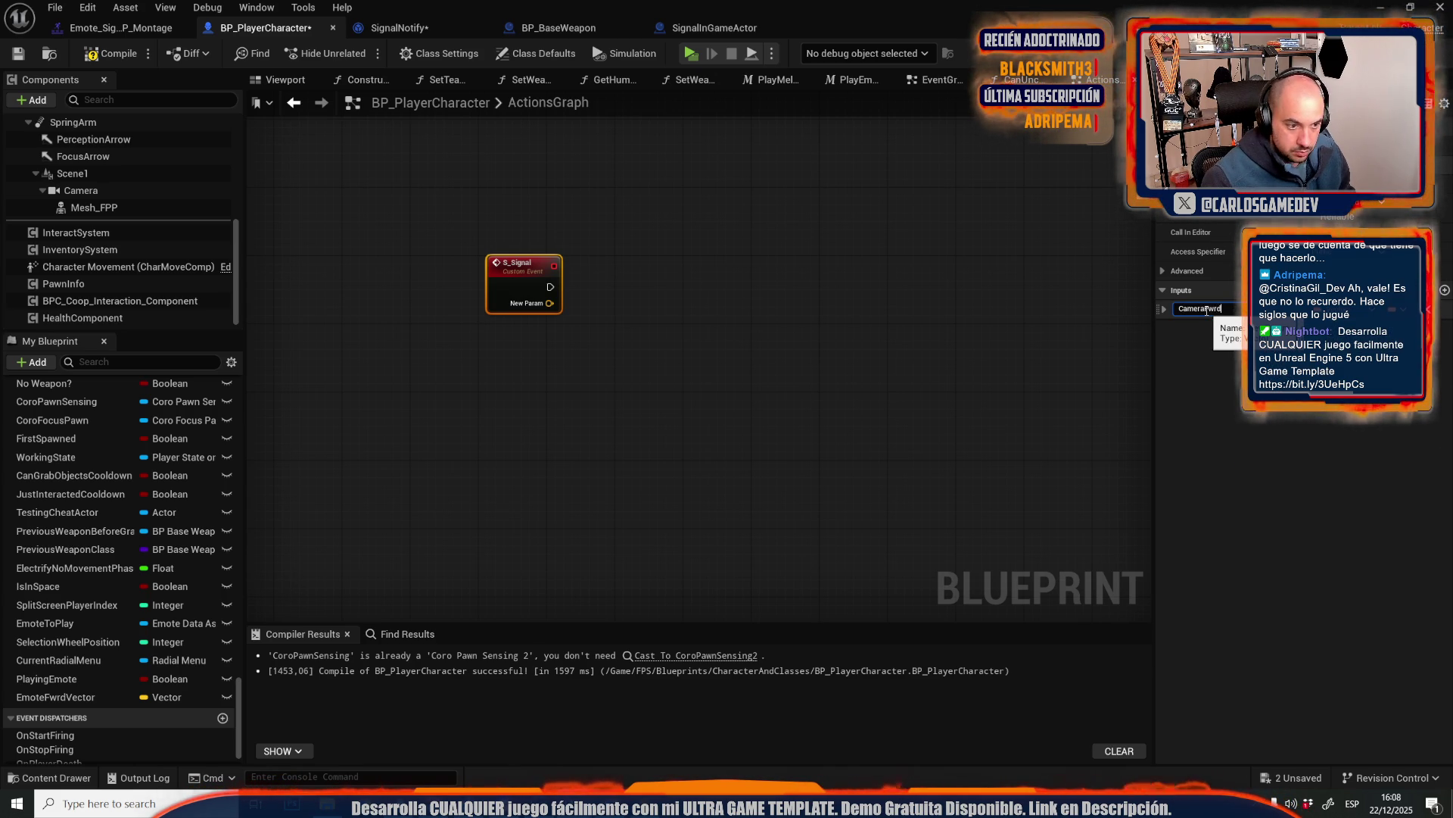
pyautogui.press('Return')
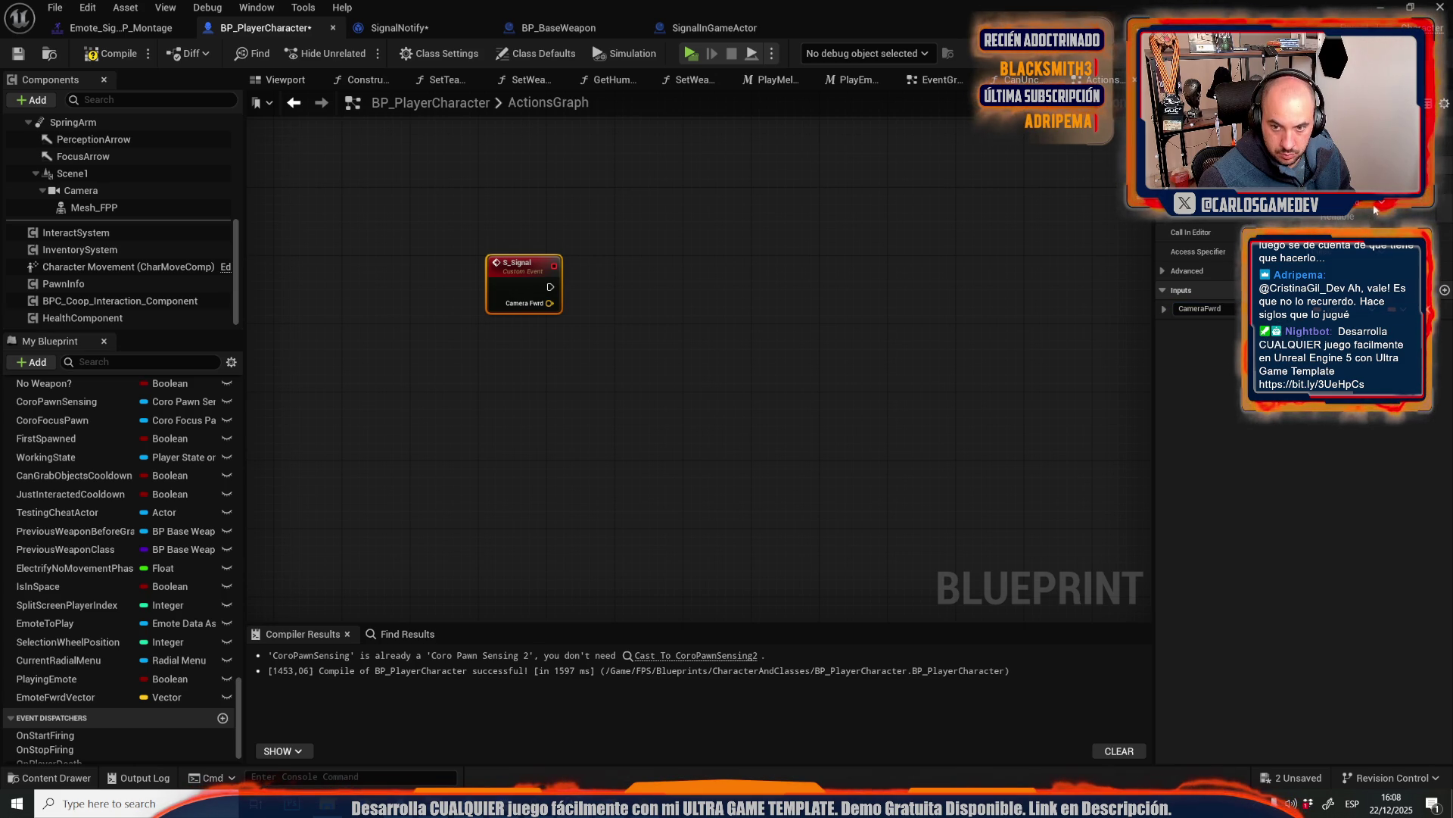
pyautogui.click(1314, 219)
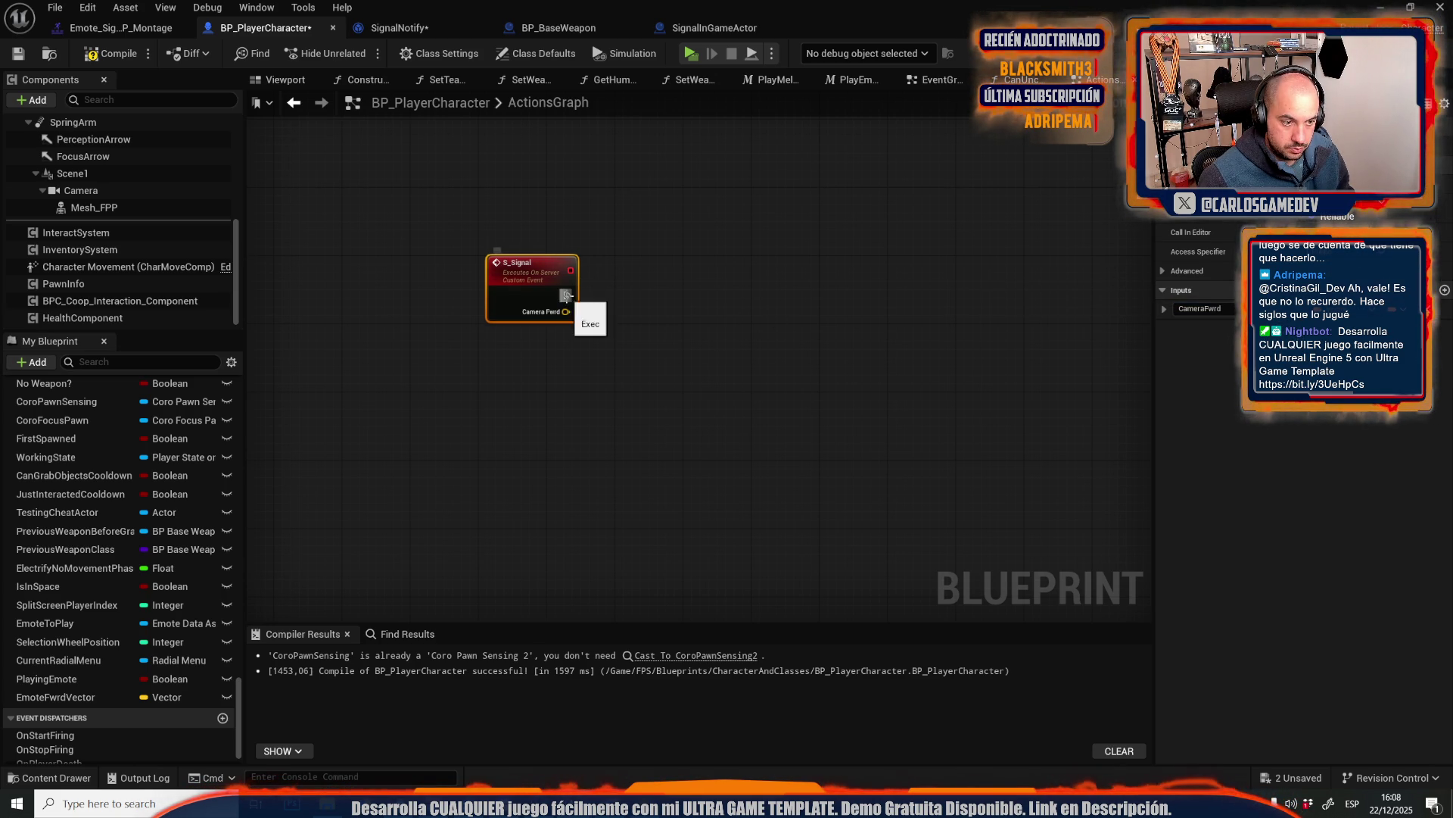
# - Add a Print String after S_Signal that prints the Camera Fwrd input
pyautogui.moveTo(567, 295); pyautogui.dragTo(697, 281)
pyautogui.write('print')
pyautogui.press('Return')
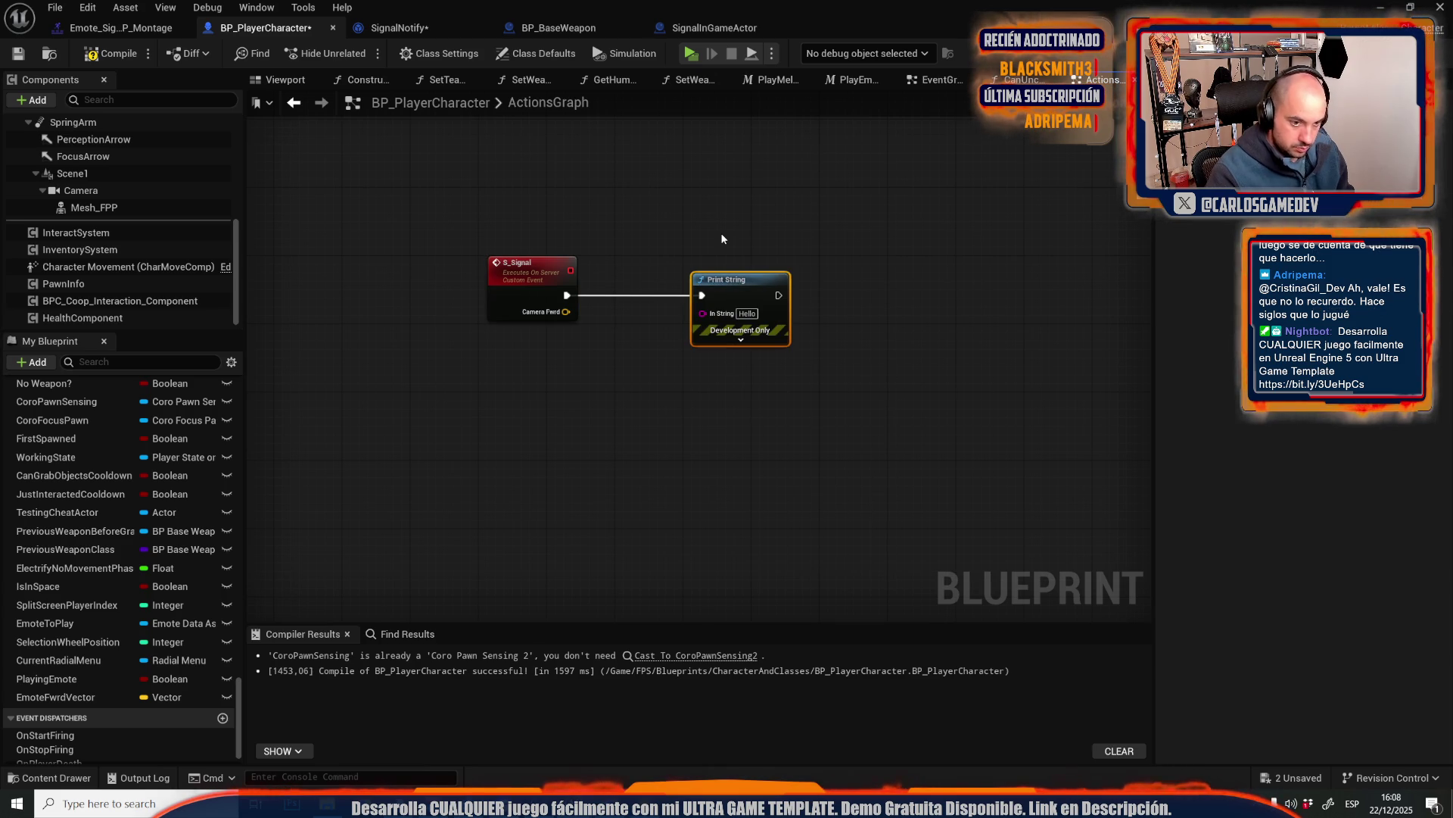
pyautogui.moveTo(757, 281)
pyautogui.mouseDown()
pyautogui.moveTo(937, 263)
pyautogui.moveTo(746, 343)
pyautogui.moveTo(566, 311)
pyautogui.mouseUp()
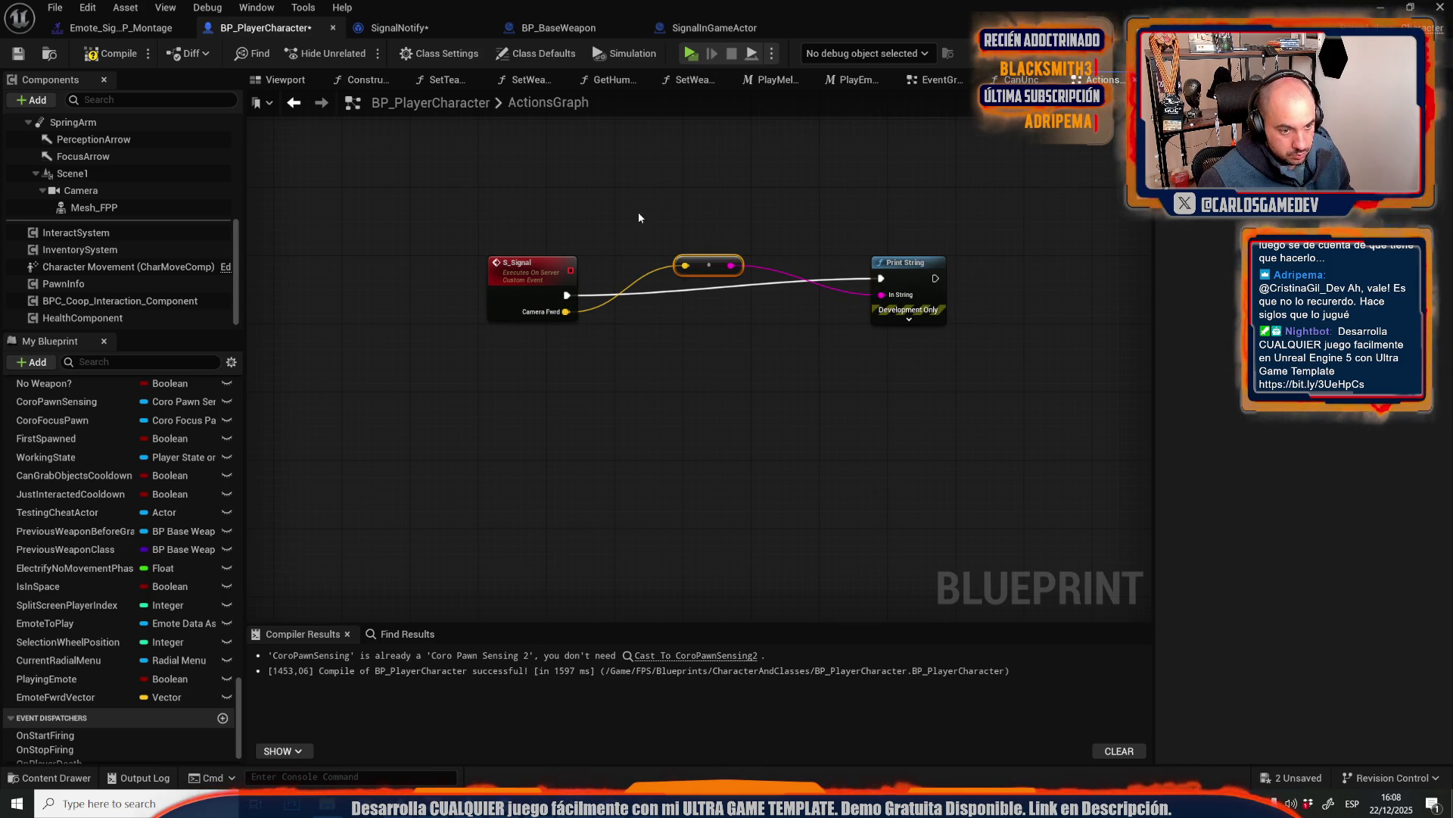
pyautogui.click(138, 35)
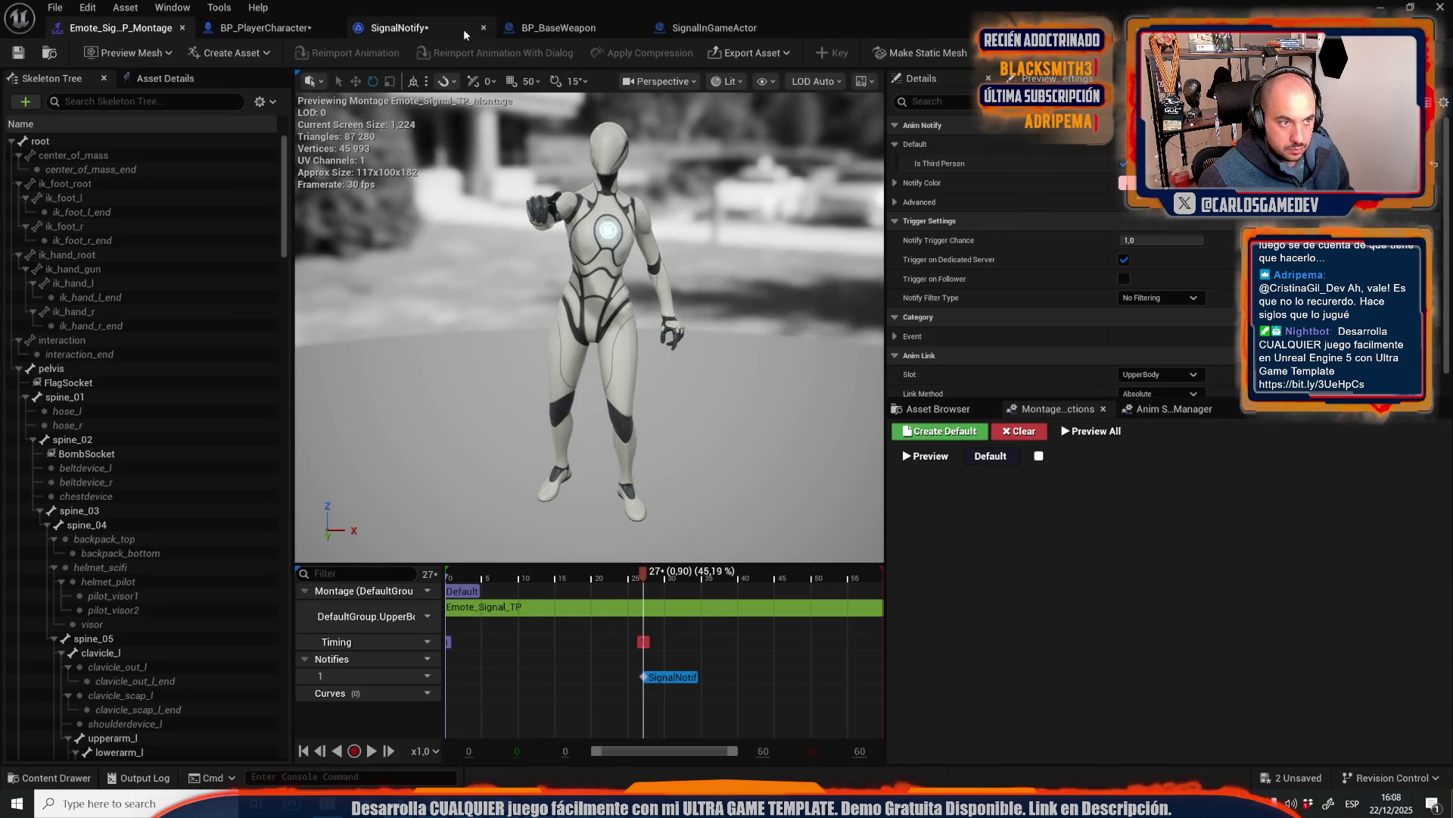
# - In SignalNotify, add a Branch on Is Third Person following the Play Sound execution
pyautogui.click(401, 29)
pyautogui.scroll(4, 424, 267)
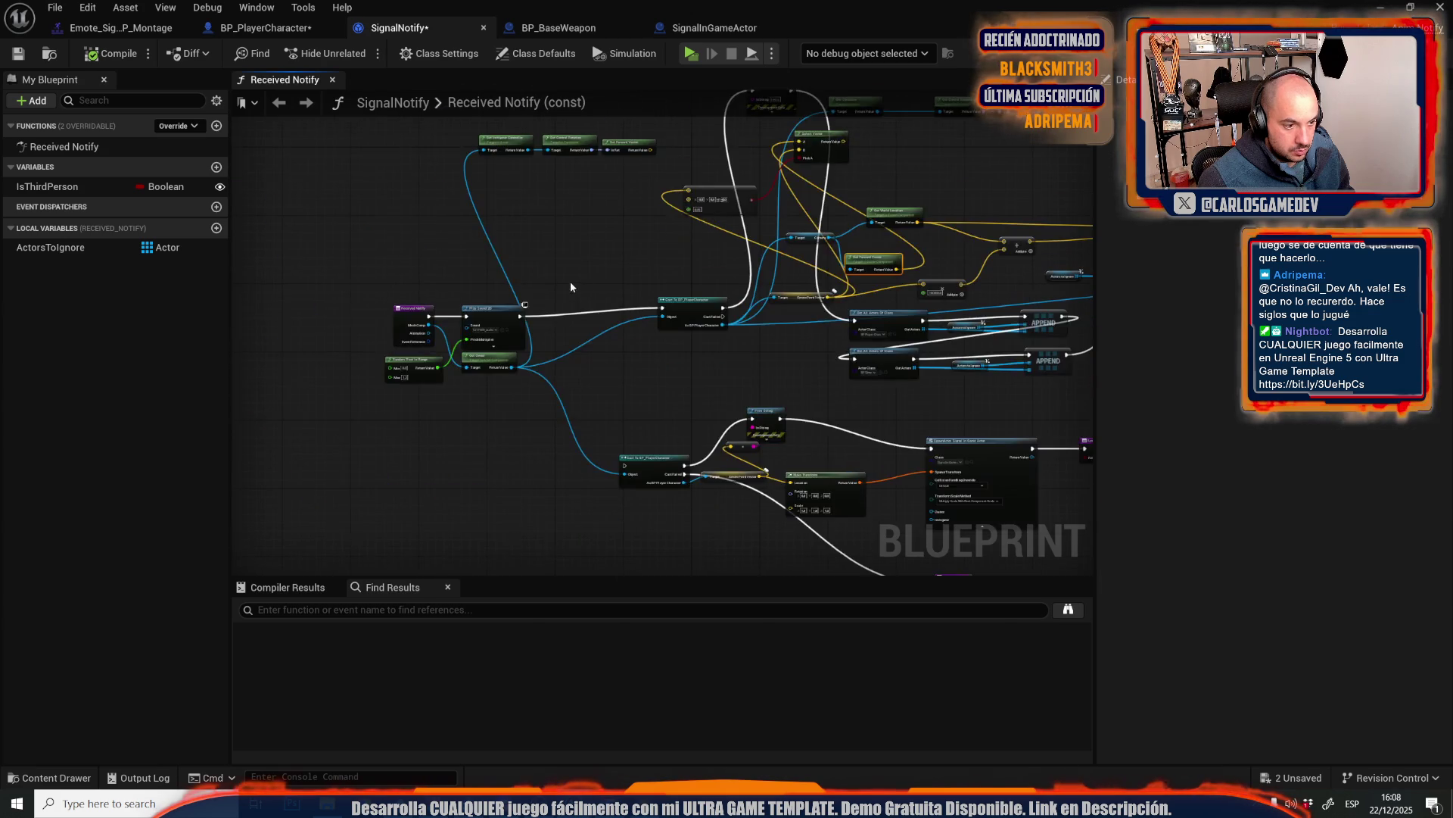
pyautogui.moveTo(47, 186); pyautogui.dragTo(498, 256)
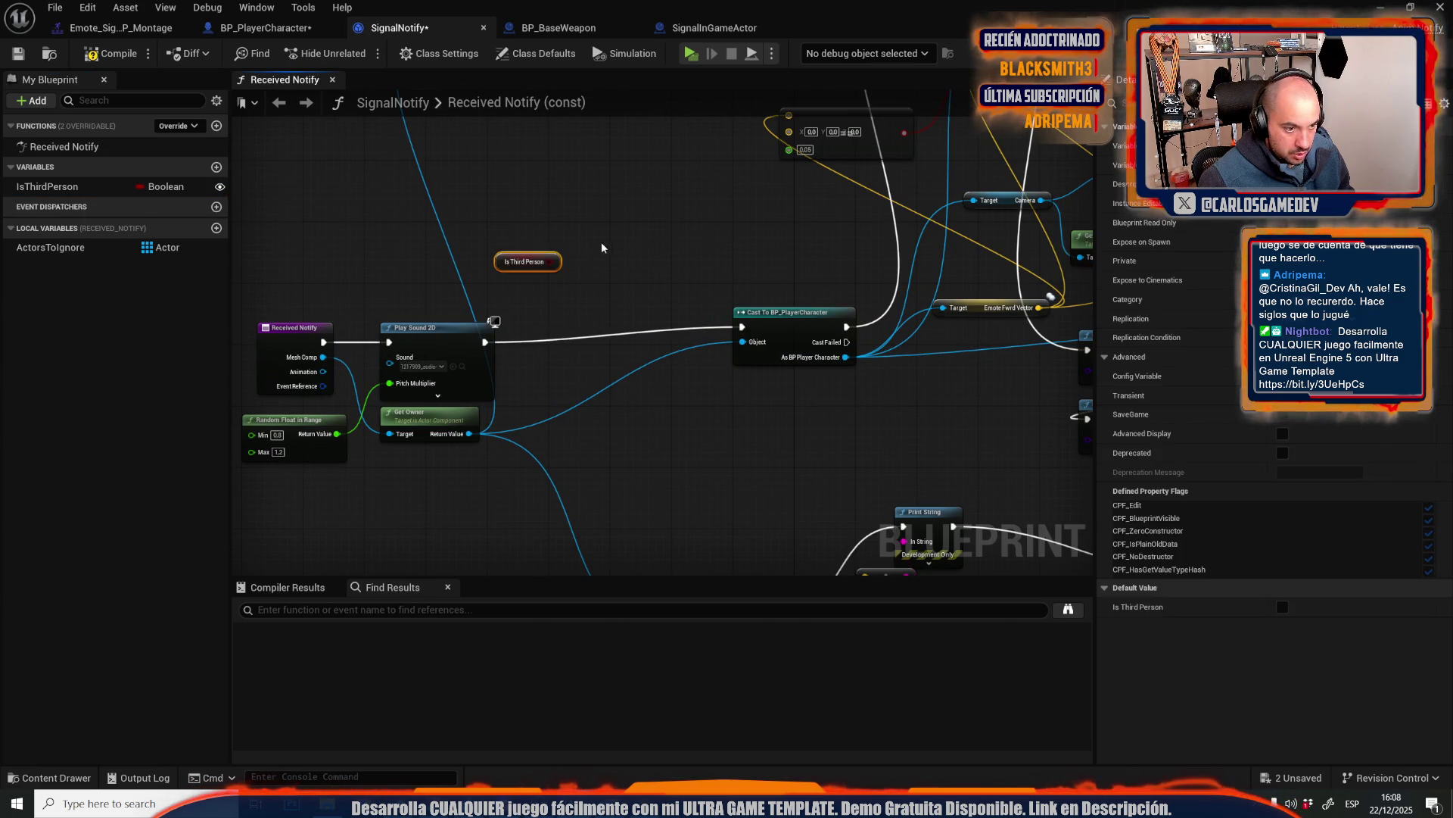
pyautogui.click(582, 220)
pyautogui.moveTo(586, 250); pyautogui.dragTo(550, 261)
pyautogui.moveTo(742, 327)
pyautogui.mouseDown()
pyautogui.moveTo(629, 276)
pyautogui.moveTo(585, 235)
pyautogui.moveTo(703, 302)
pyautogui.moveTo(682, 318)
pyautogui.moveTo(438, 287)
pyautogui.mouseUp()
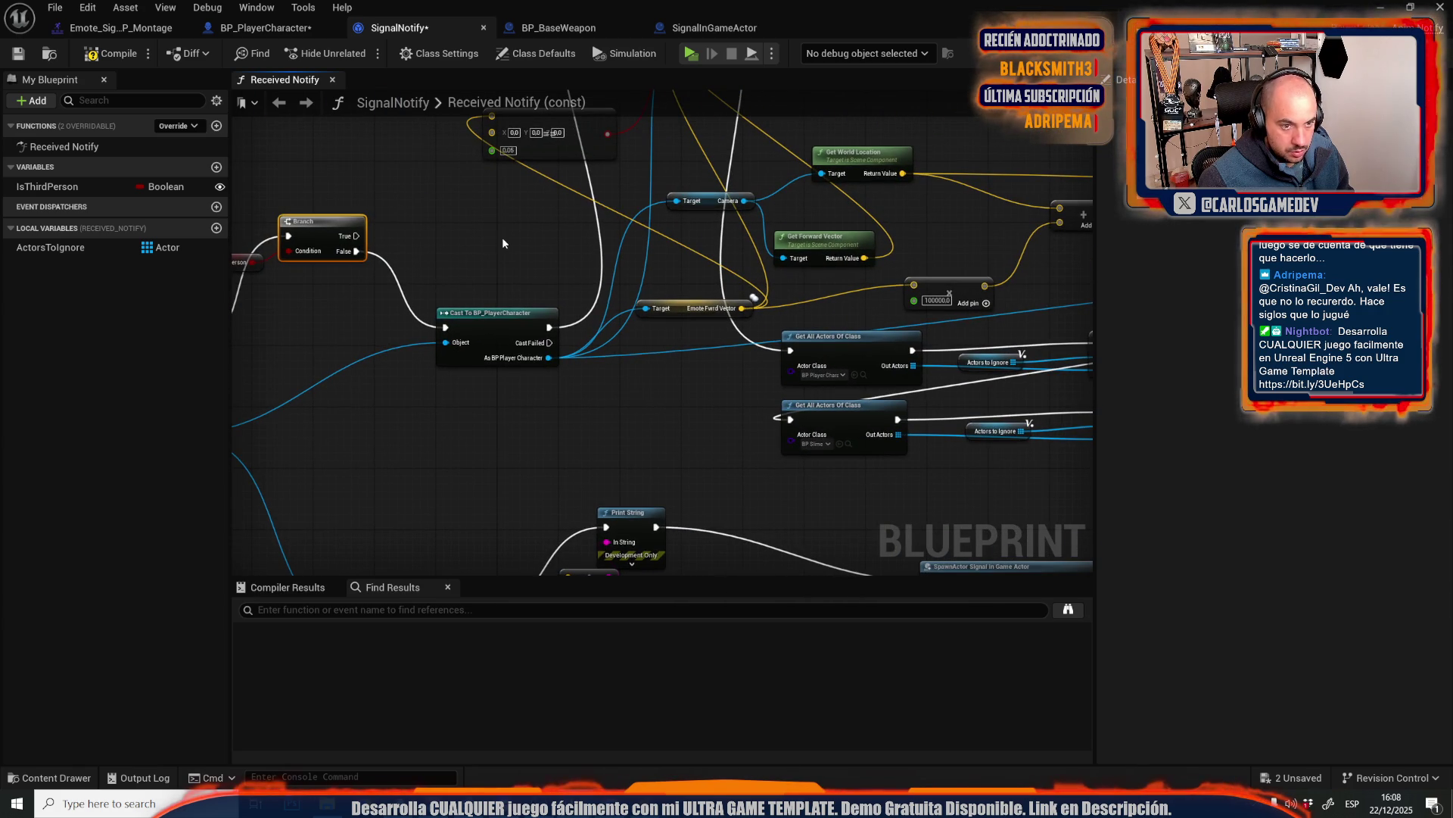
# - Call S Signal on the cast player character, feeding Get Forward Vector into Camera Fwrd
pyautogui.moveTo(501, 238)
pyautogui.mouseDown()
pyautogui.moveTo(542, 292)
pyautogui.moveTo(397, 318)
pyautogui.mouseUp()
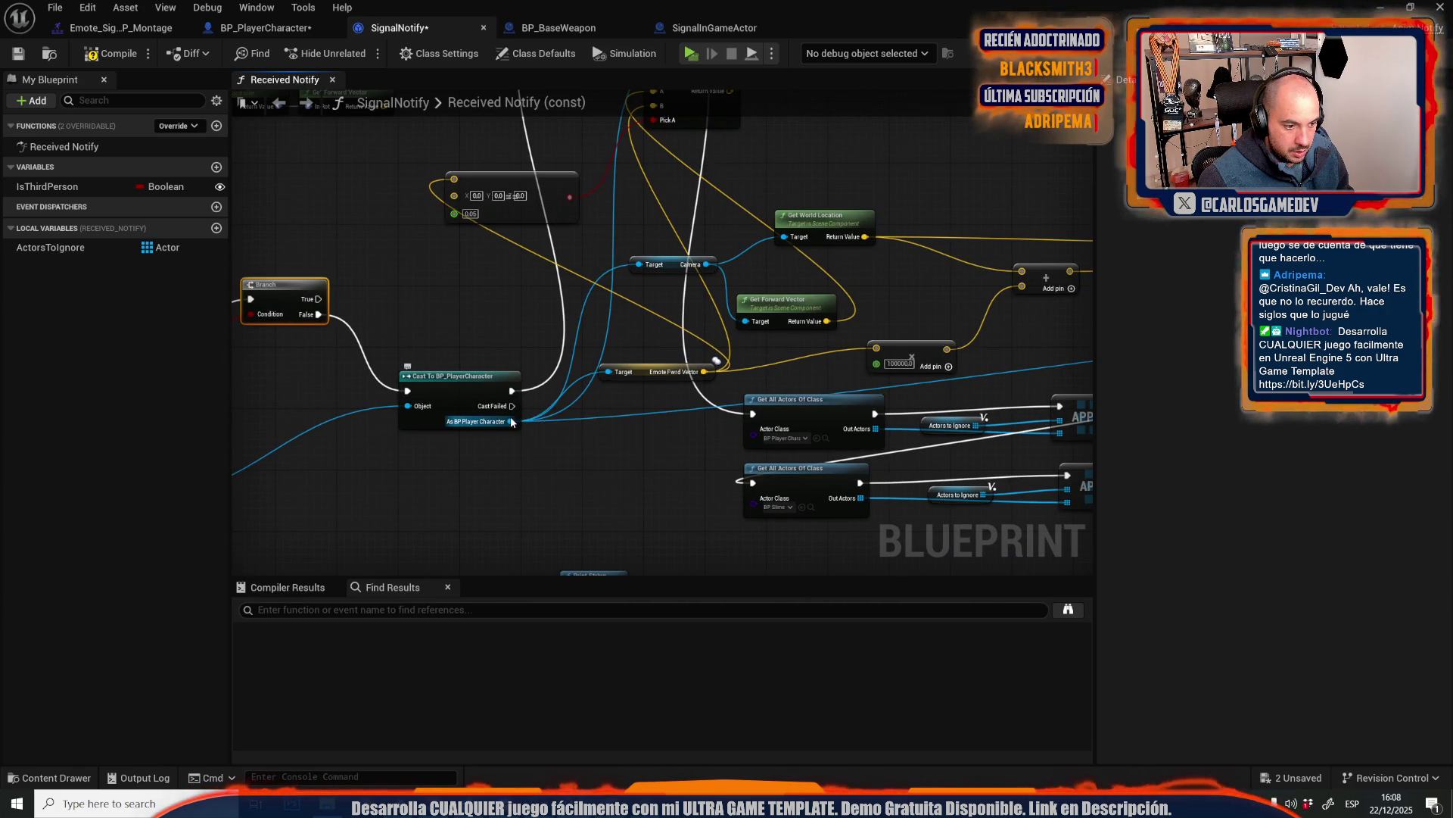
pyautogui.moveTo(511, 421)
pyautogui.mouseDown()
pyautogui.moveTo(548, 462)
pyautogui.moveTo(539, 477)
pyautogui.mouseUp()
pyautogui.write('sgianl')
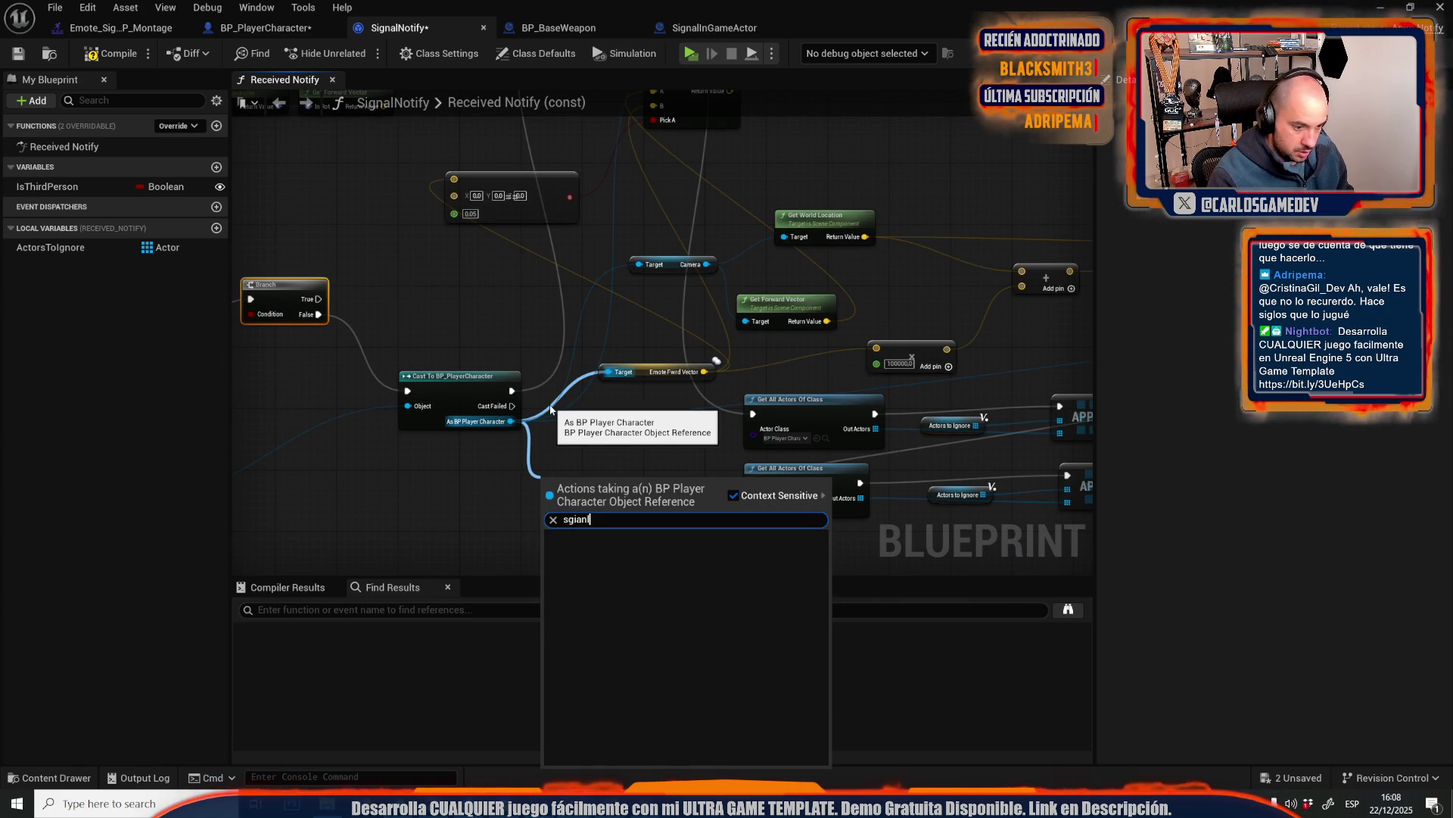
pyautogui.press('BackSpace')
pyautogui.press('BackSpace')
pyautogui.write('sig')
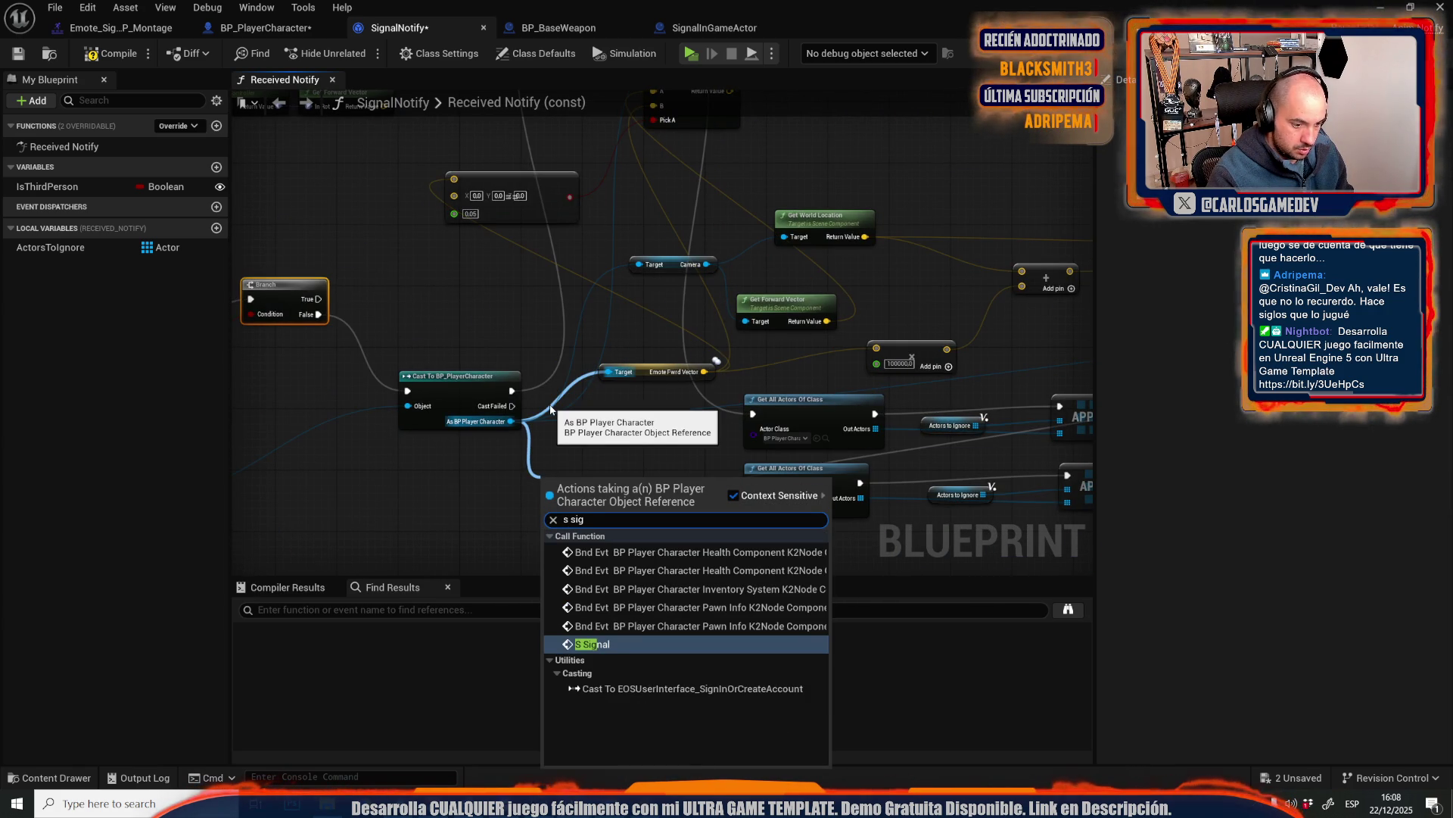
pyautogui.press('Return')
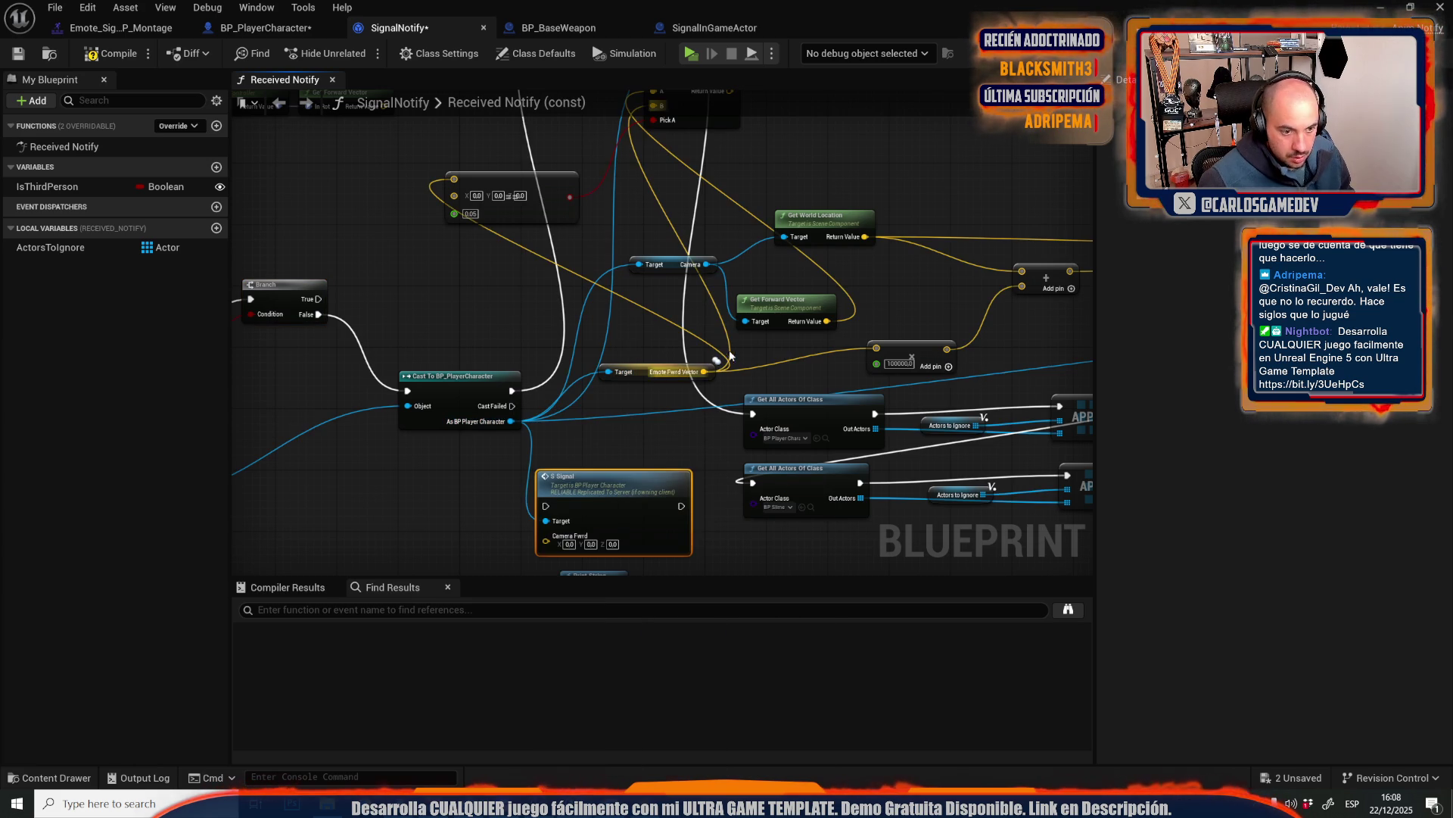
pyautogui.moveTo(825, 321)
pyautogui.mouseDown()
pyautogui.moveTo(530, 454)
pyautogui.moveTo(543, 520)
pyautogui.moveTo(546, 480)
pyautogui.moveTo(325, 277)
pyautogui.moveTo(319, 288)
pyautogui.mouseUp()
# - Wire the Branch's False output into the S Signal call
pyautogui.moveTo(632, 471)
pyautogui.mouseDown()
pyautogui.moveTo(433, 209)
pyautogui.moveTo(651, 428)
pyautogui.moveTo(621, 416)
pyautogui.moveTo(649, 423)
pyautogui.moveTo(464, 225)
pyautogui.mouseUp()
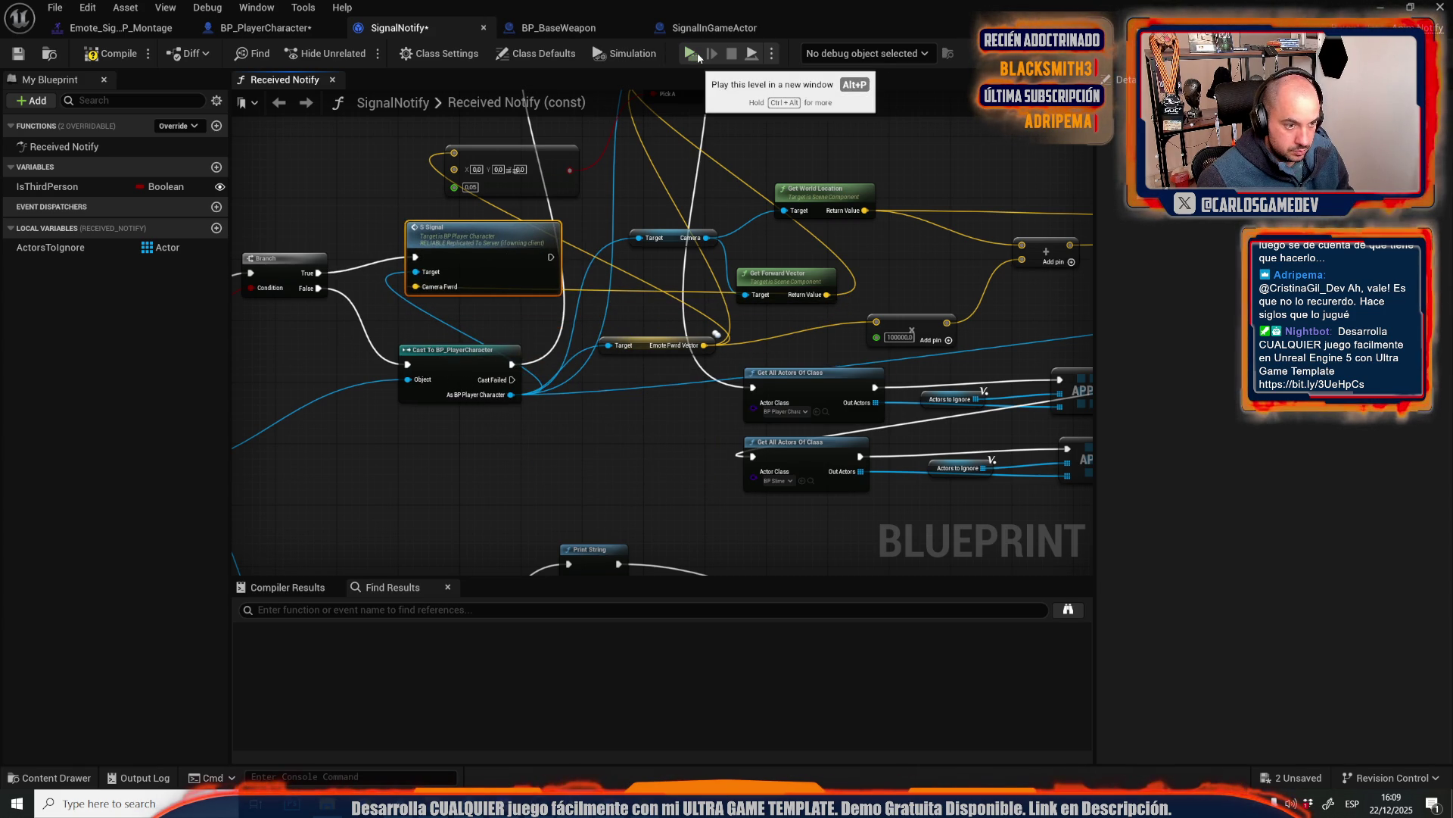
pyautogui.moveTo(561, 177); pyautogui.dragTo(691, 222)
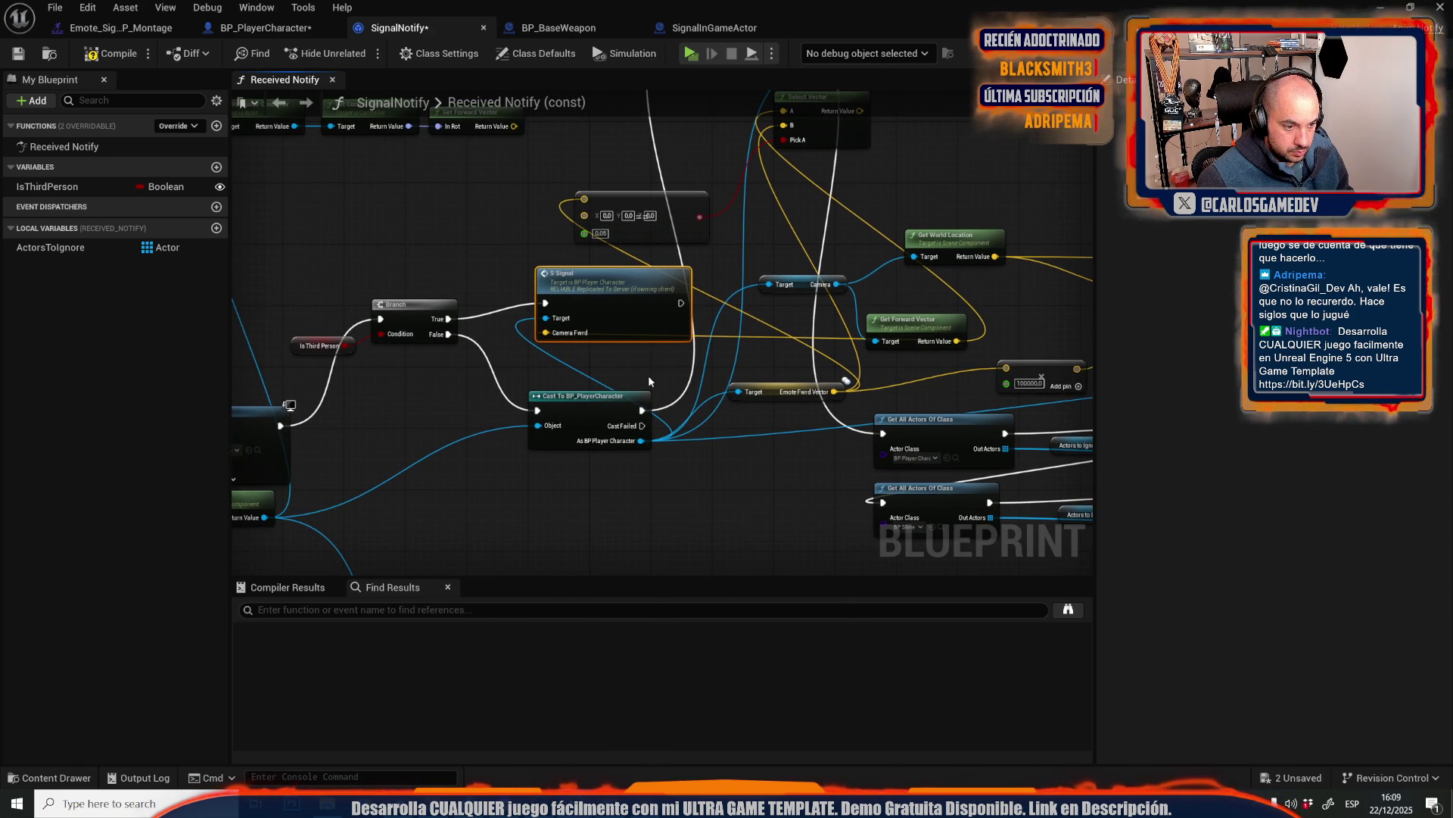
pyautogui.scroll(-2, 640, 409)
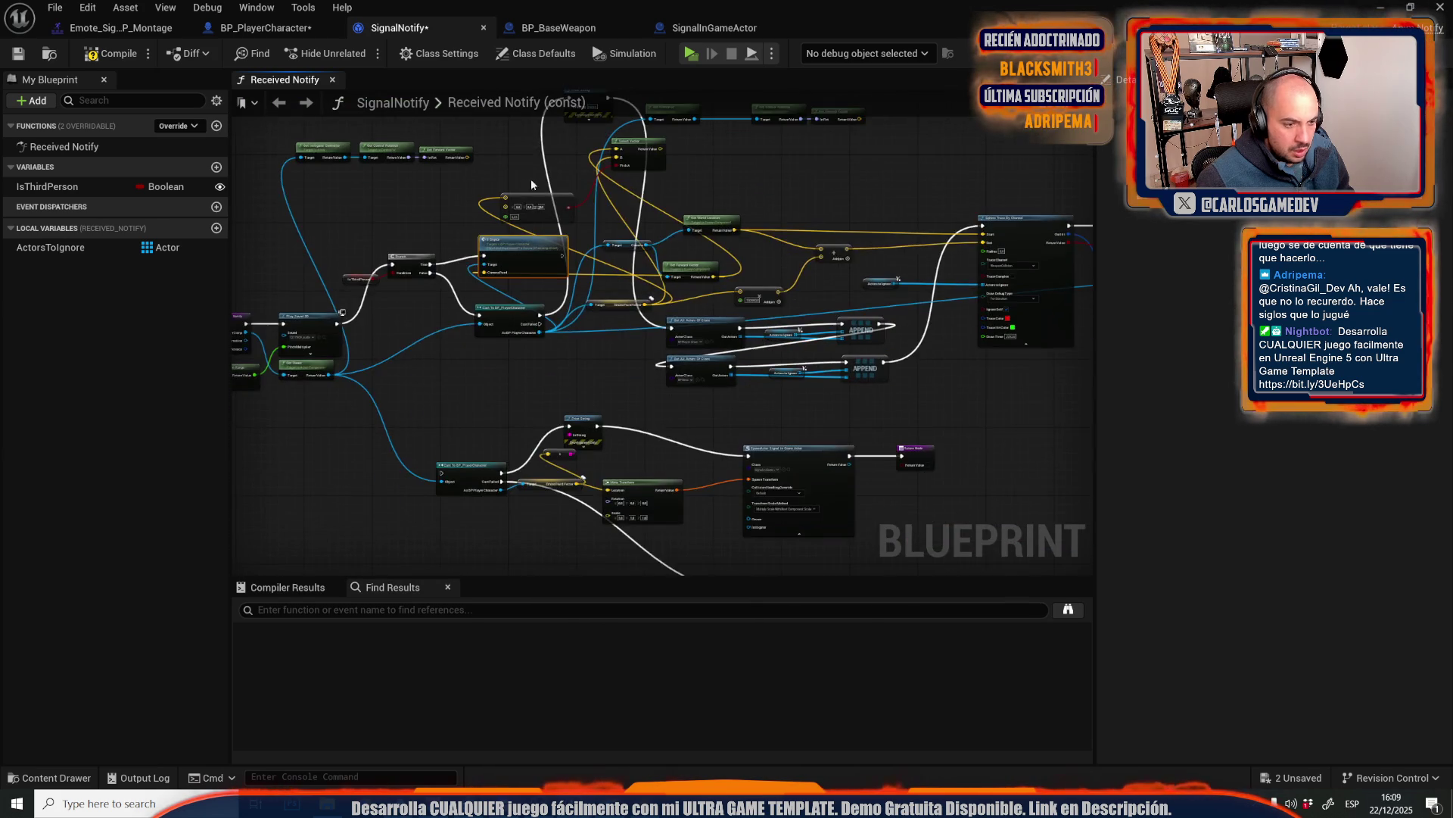
pyautogui.scroll(2, 515, 241)
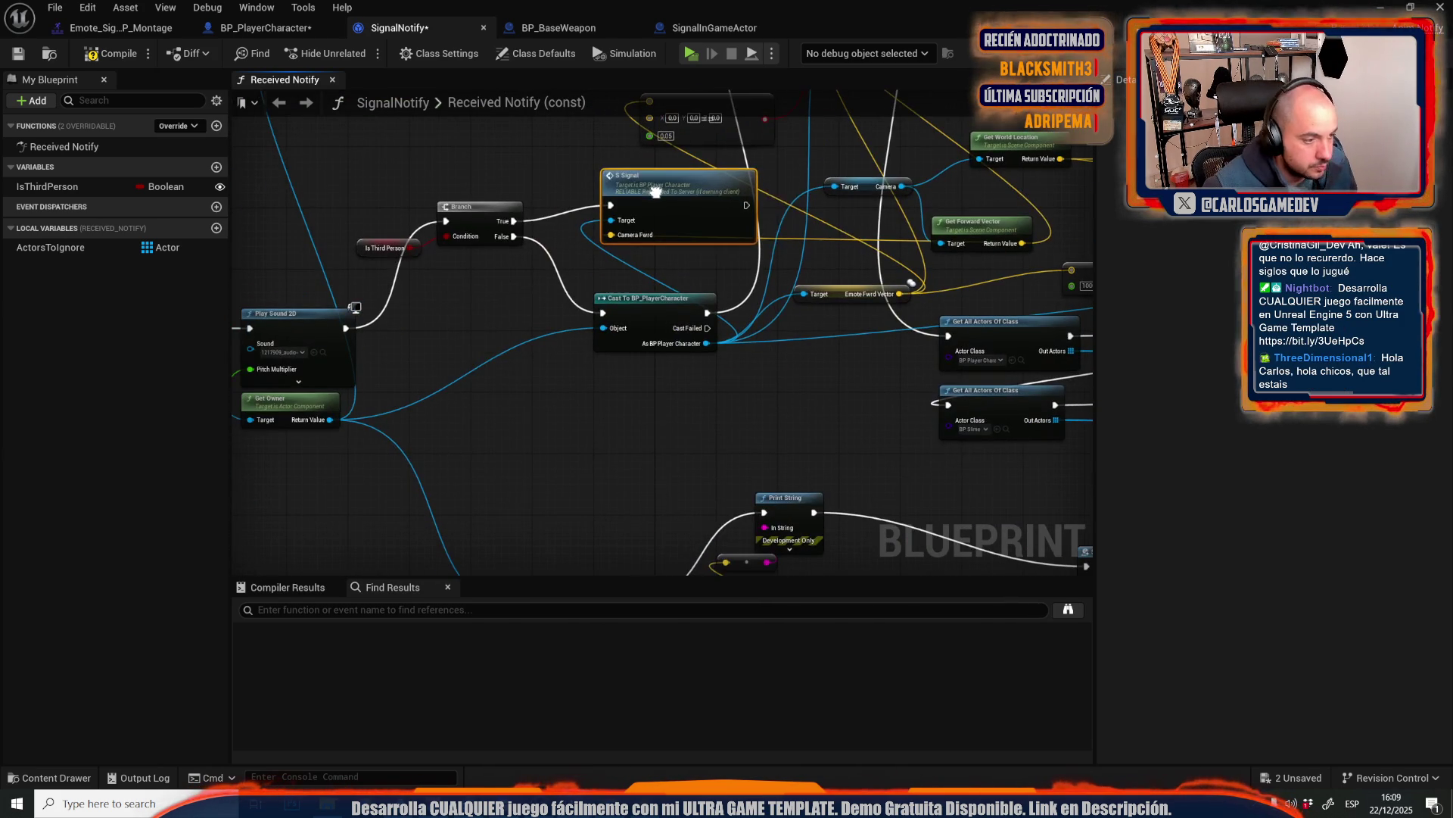
pyautogui.moveTo(501, 257)
pyautogui.mouseDown()
pyautogui.moveTo(651, 208)
pyautogui.moveTo(653, 294)
pyautogui.moveTo(788, 465)
pyautogui.moveTo(826, 486)
pyautogui.mouseUp()
pyautogui.click(495, 310)
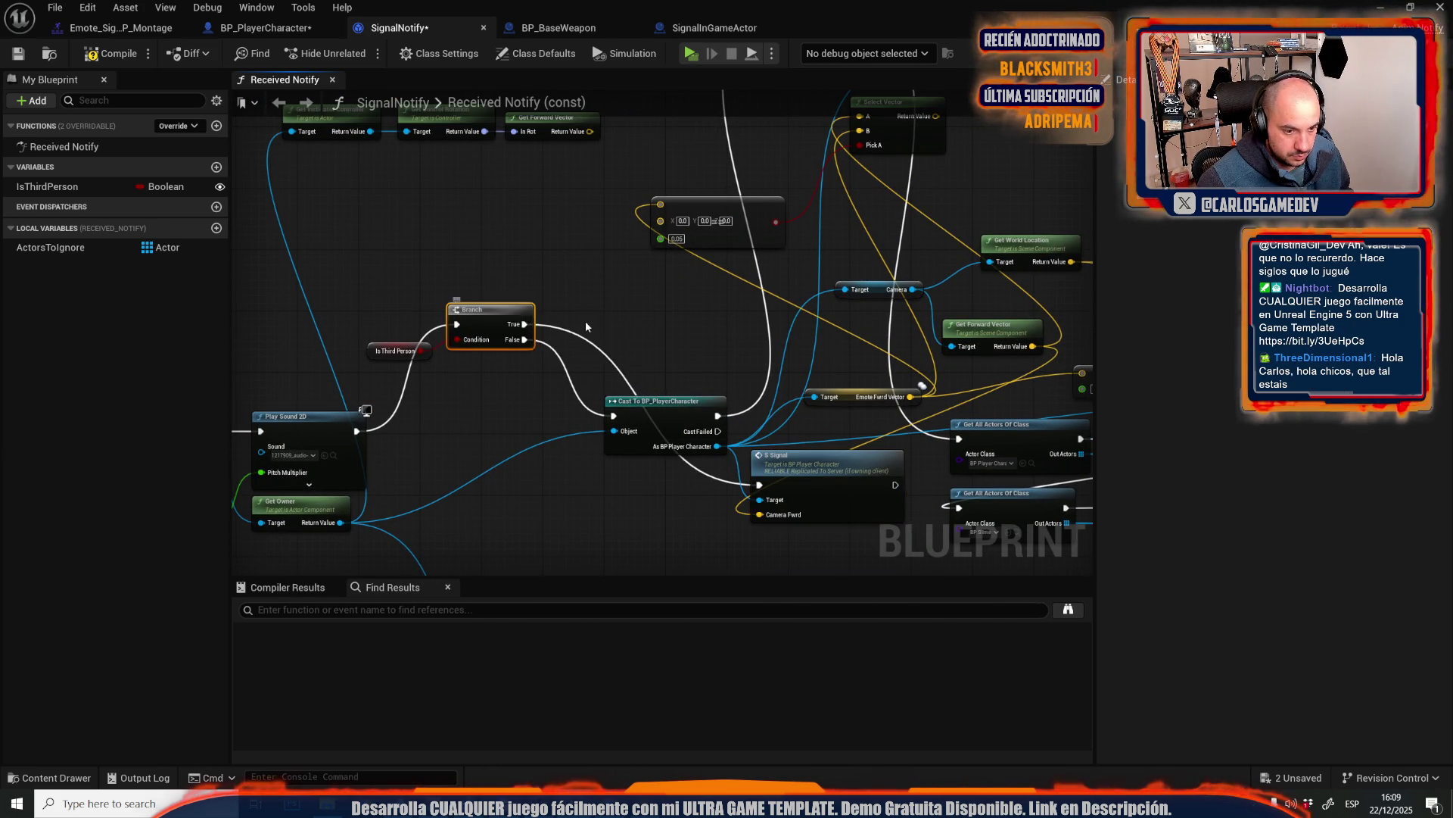
pyautogui.moveTo(676, 403)
pyautogui.mouseDown()
pyautogui.moveTo(509, 355)
pyautogui.moveTo(462, 386)
pyautogui.moveTo(536, 305)
pyautogui.moveTo(557, 310)
pyautogui.moveTo(471, 416)
pyautogui.moveTo(531, 333)
pyautogui.mouseUp()
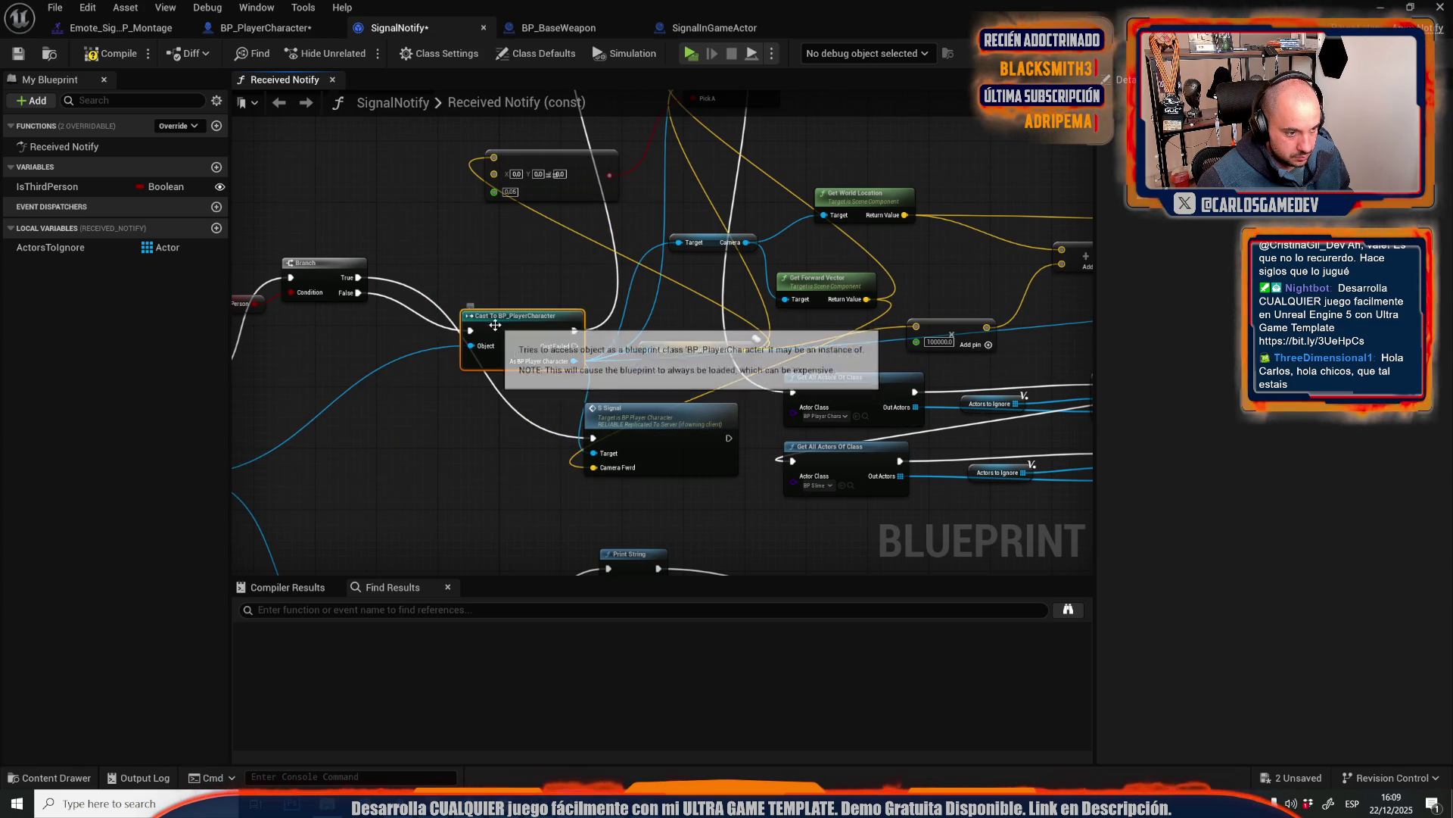
pyautogui.moveTo(358, 292)
pyautogui.mouseDown()
pyautogui.moveTo(567, 399)
pyautogui.moveTo(593, 452)
pyautogui.mouseUp()
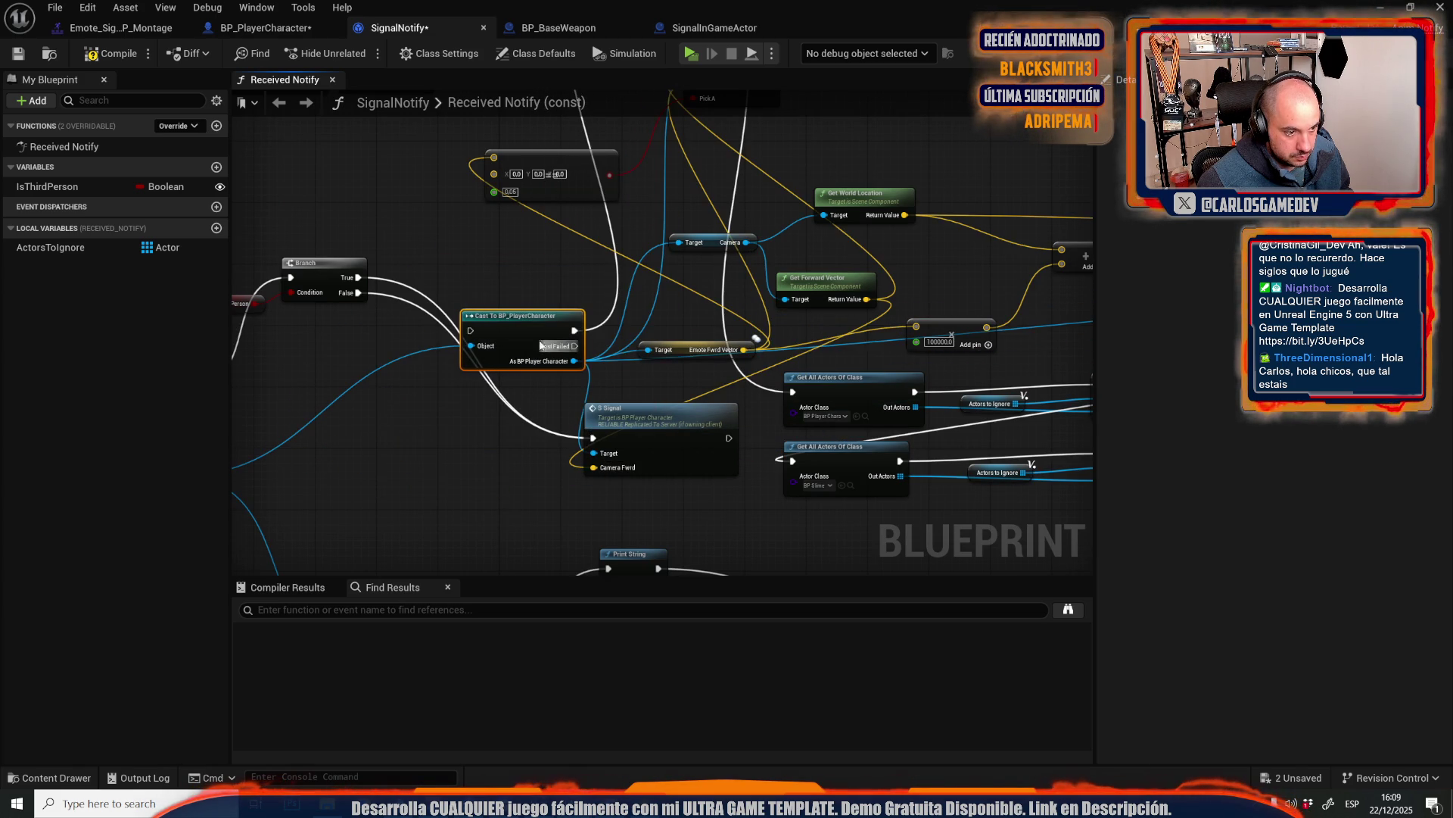
# - Convert Cast To BP_PlayerCharacter to a pure cast and shift Camera and Get Forward Vector left
pyautogui.moveTo(530, 325); pyautogui.dragTo(414, 410)
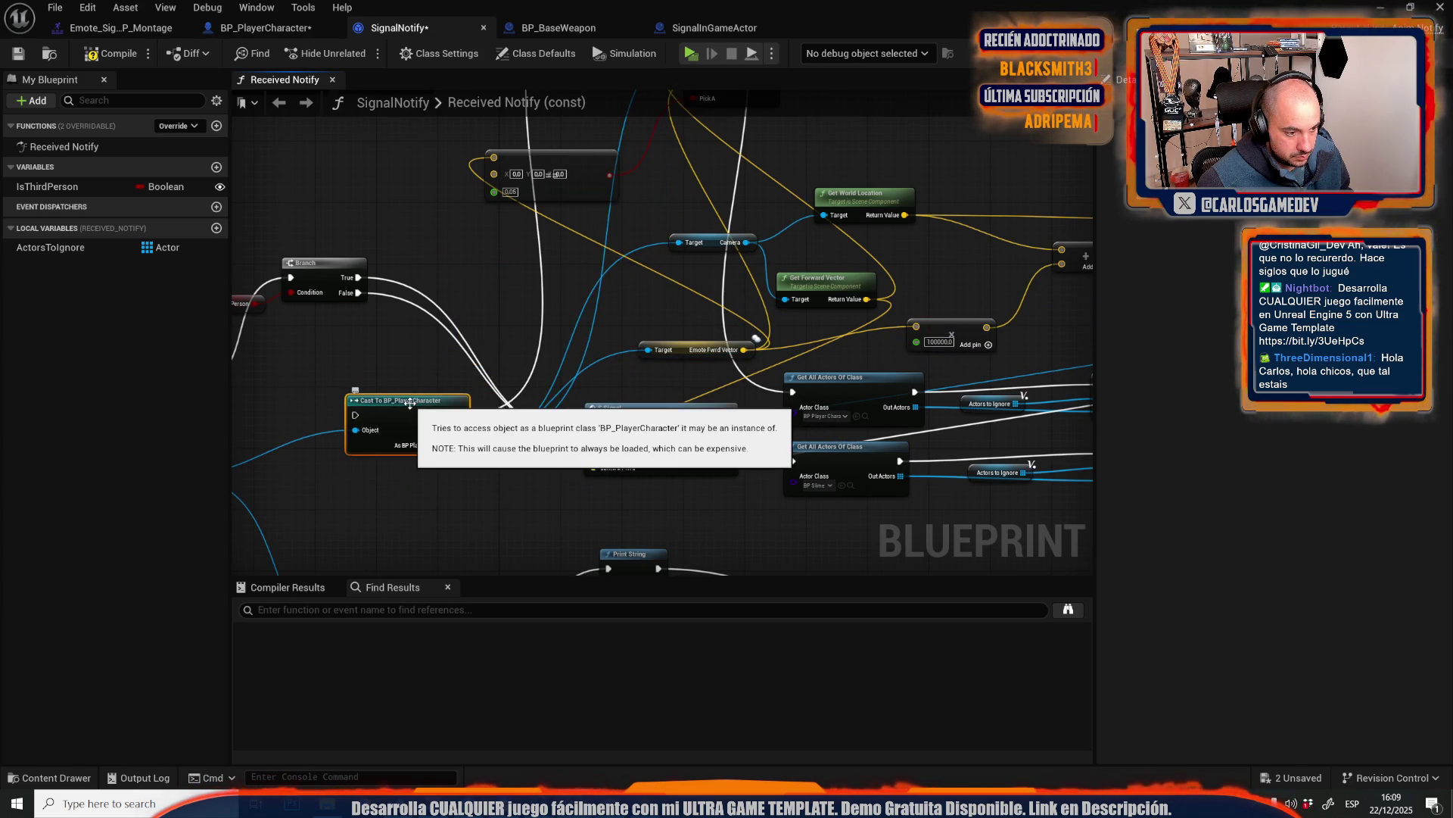
pyautogui.rightClick(414, 409)
pyautogui.click(467, 770)
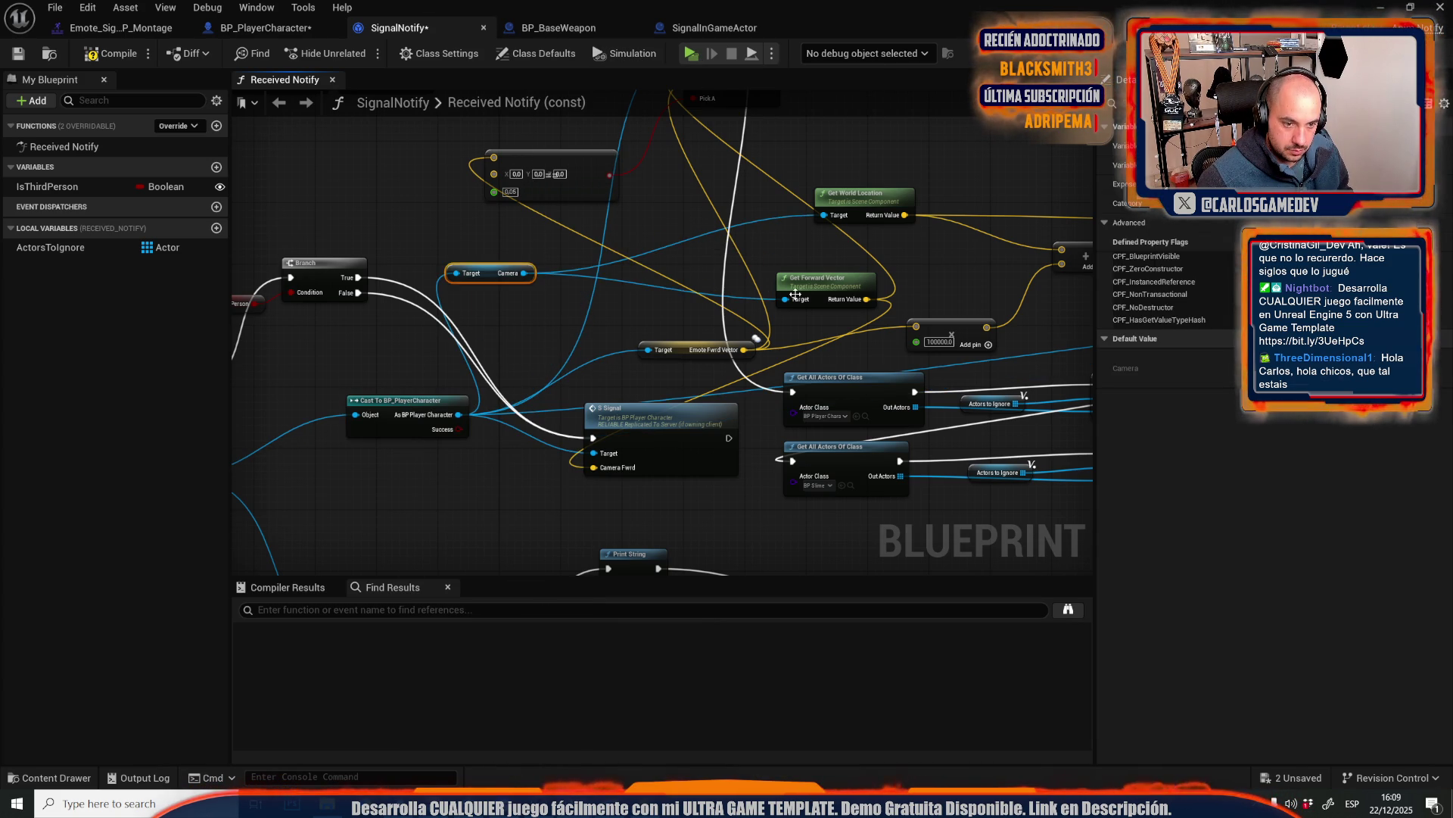
pyautogui.moveTo(706, 246); pyautogui.dragTo(484, 277)
pyautogui.moveTo(825, 281); pyautogui.dragTo(640, 289)
# - Launch the multiplayer preview and play the pointing signal emote on the client
pyautogui.click(696, 58)
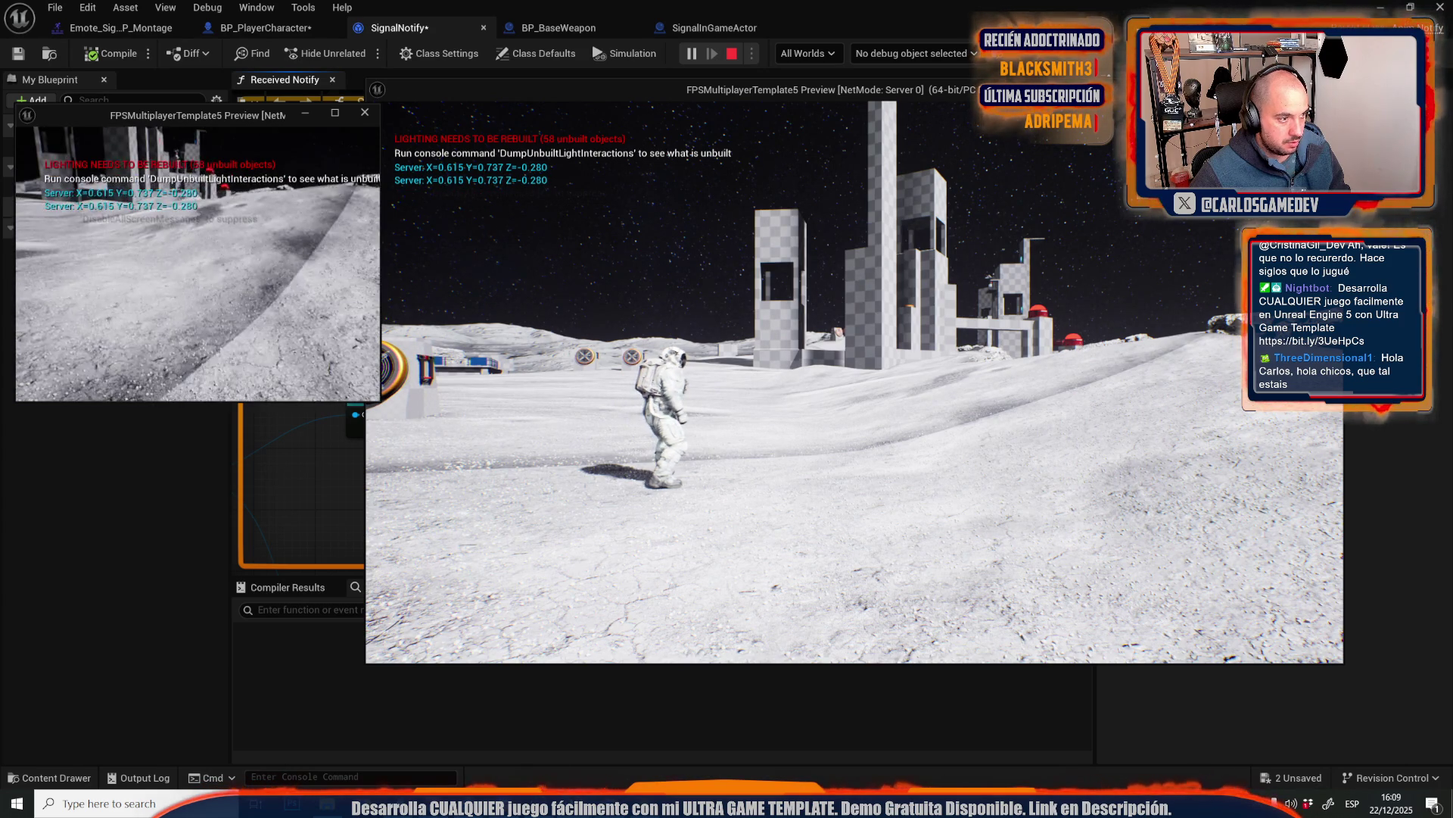
pyautogui.press('e')
pyautogui.click(290, 181)
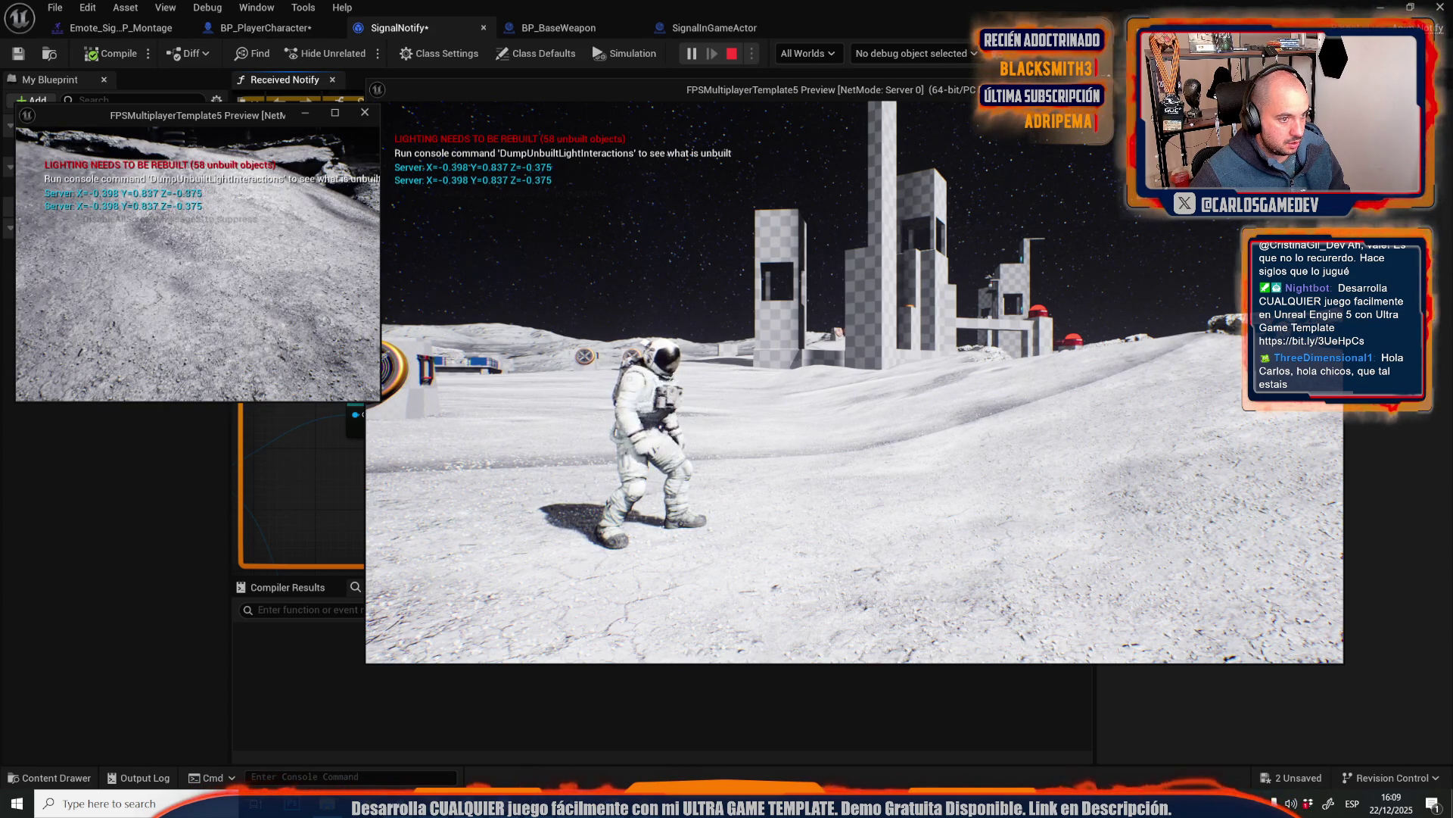
# - Trigger the signal emote on the server, then end the test and dismiss the Message Log
pyautogui.click(854, 378)
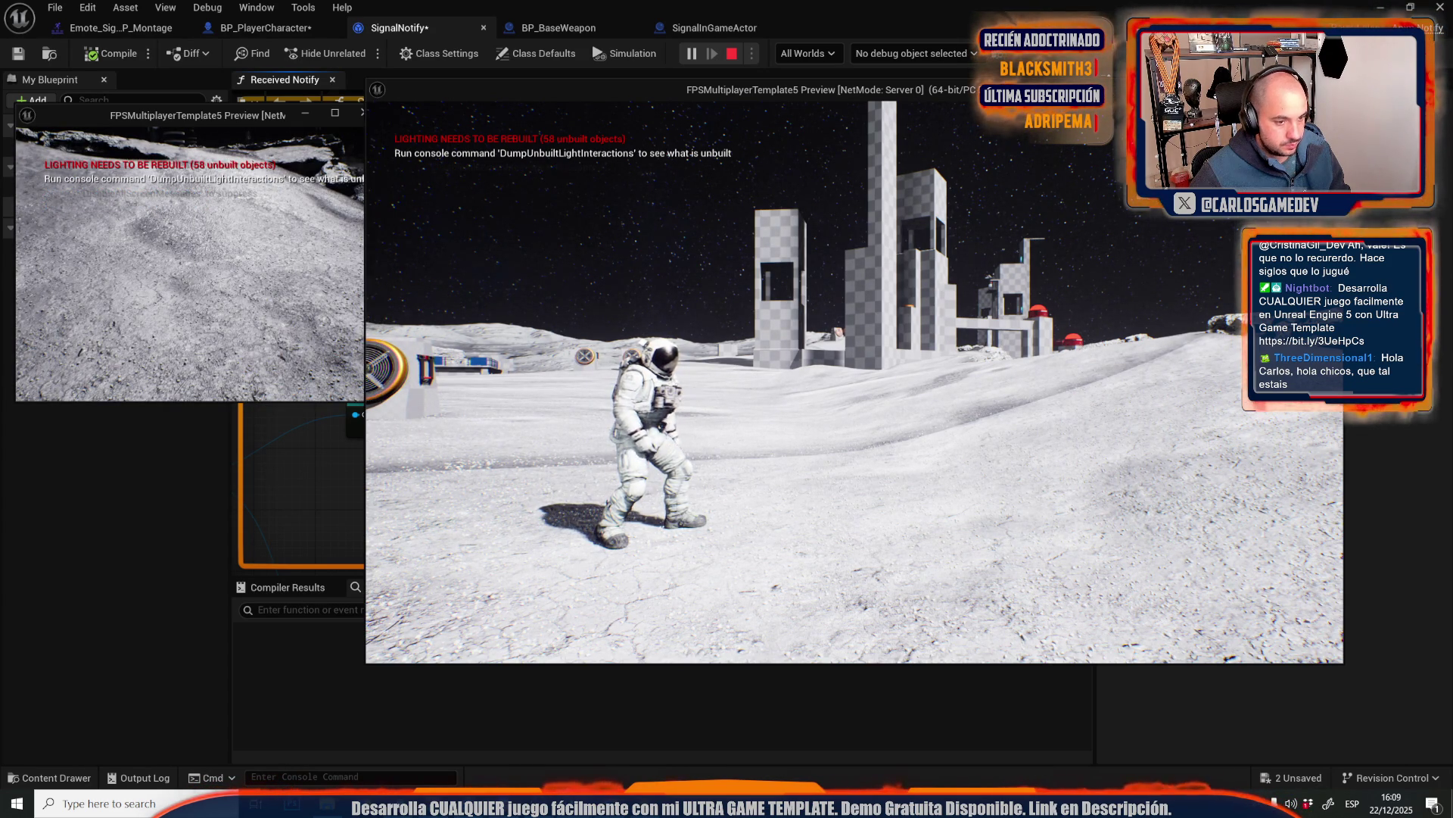
pyautogui.press('e')
pyautogui.click(1015, 422)
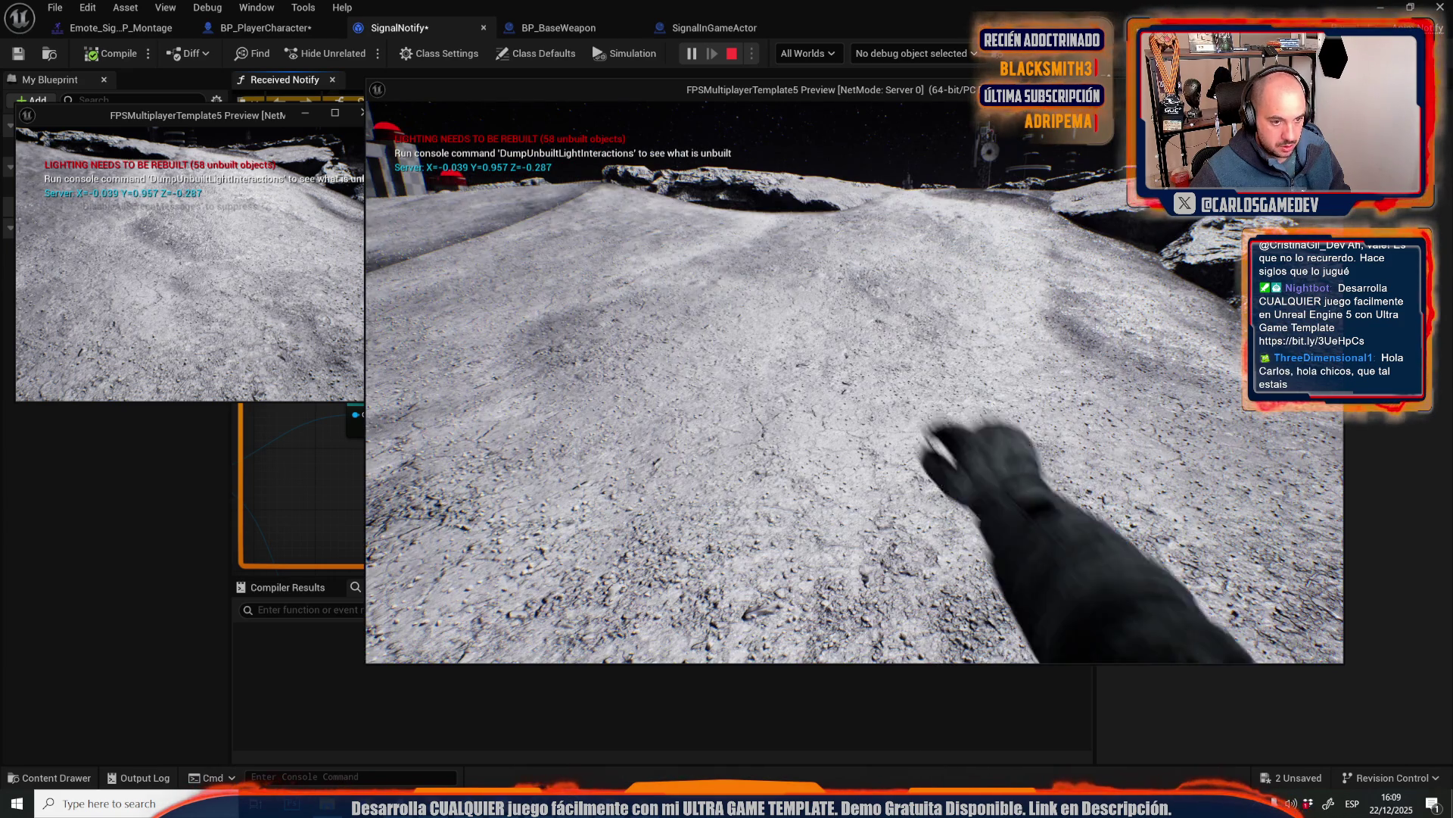
pyautogui.press('Escape')
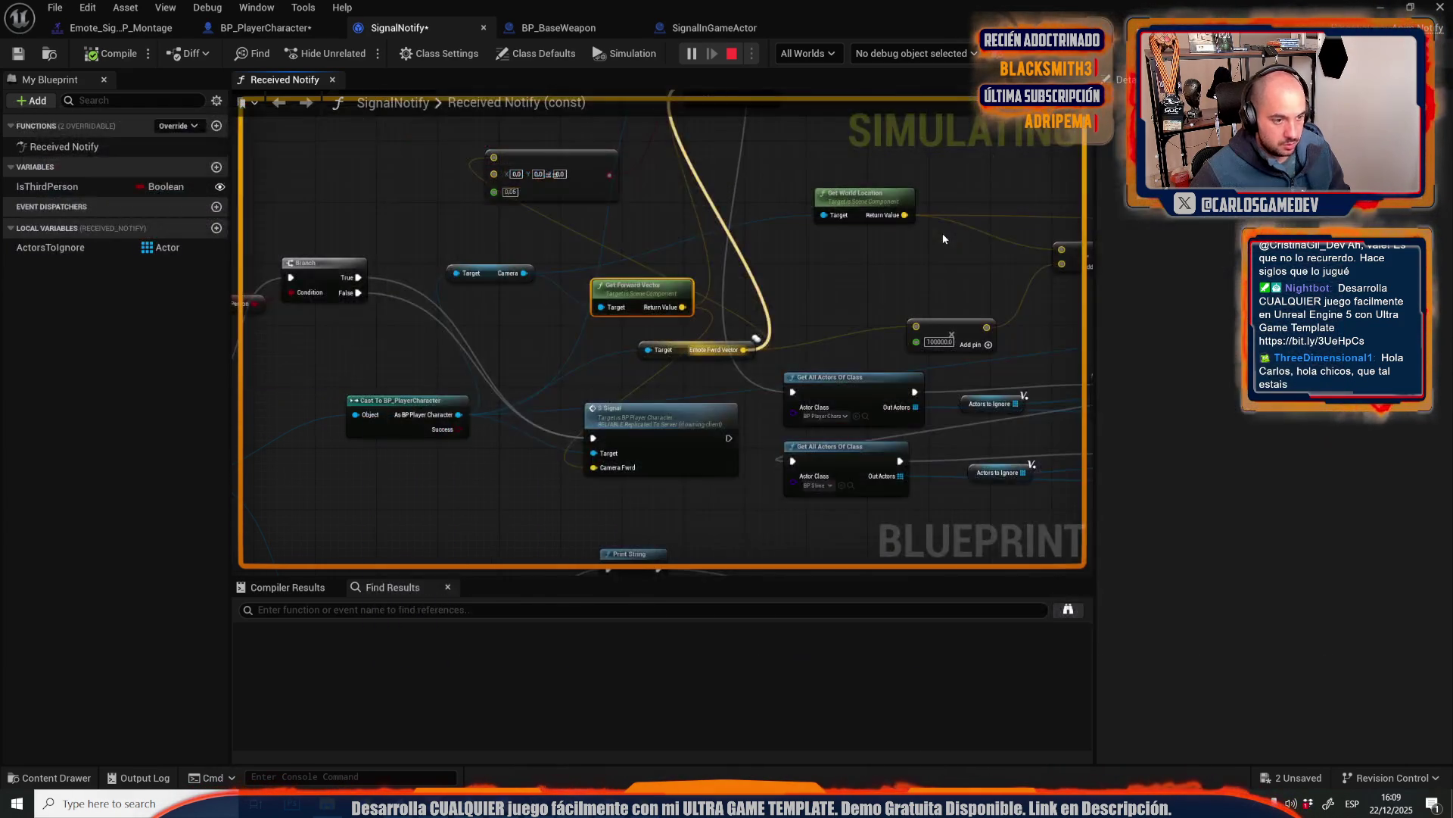
pyautogui.click(159, 11)
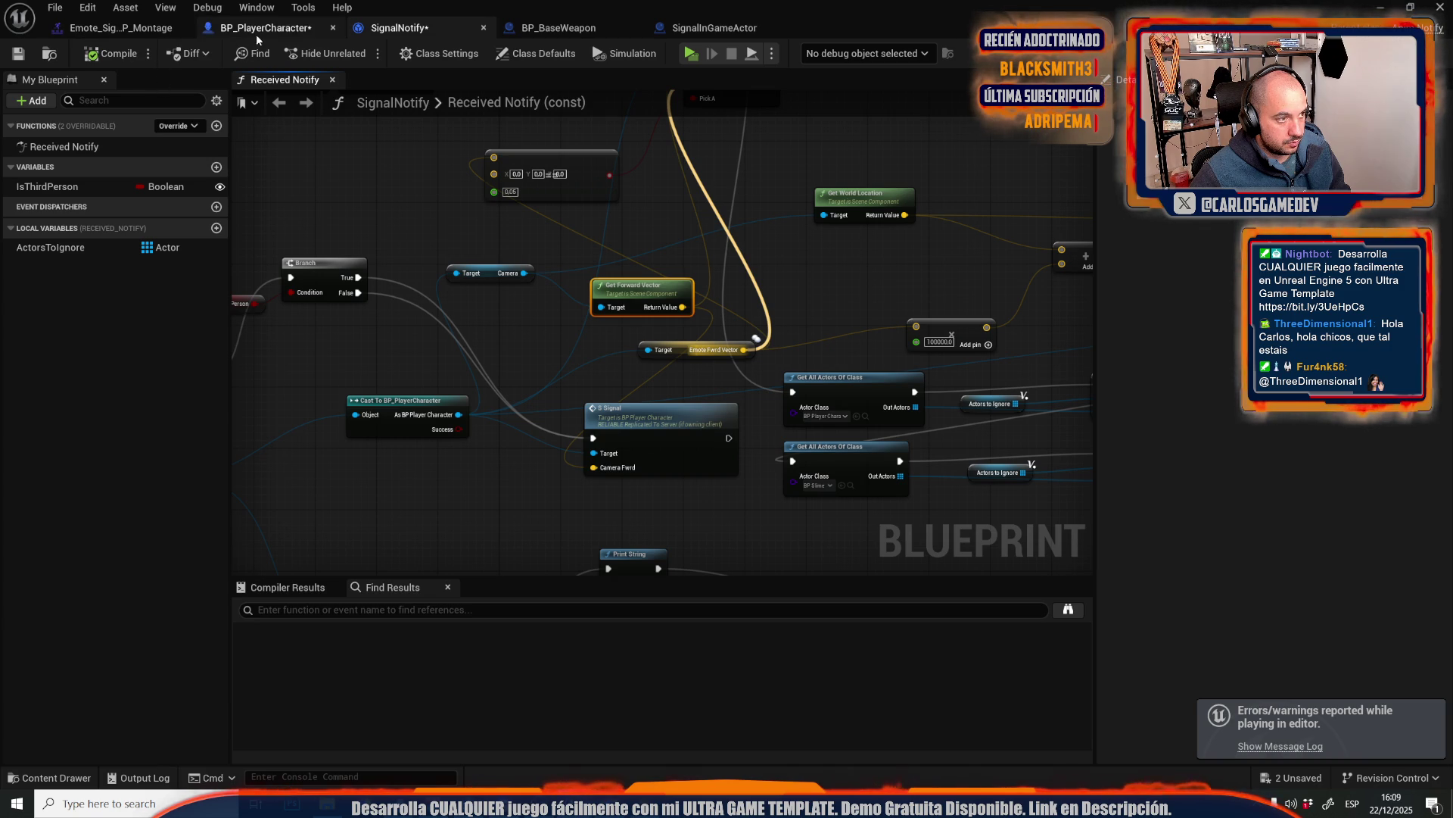
# - Pan along SignalNotify's sphere-trace logic and box-select the Append and Actors to Ignore nodes
pyautogui.scroll(-8, 571, 277)
pyautogui.scroll(8, 571, 283)
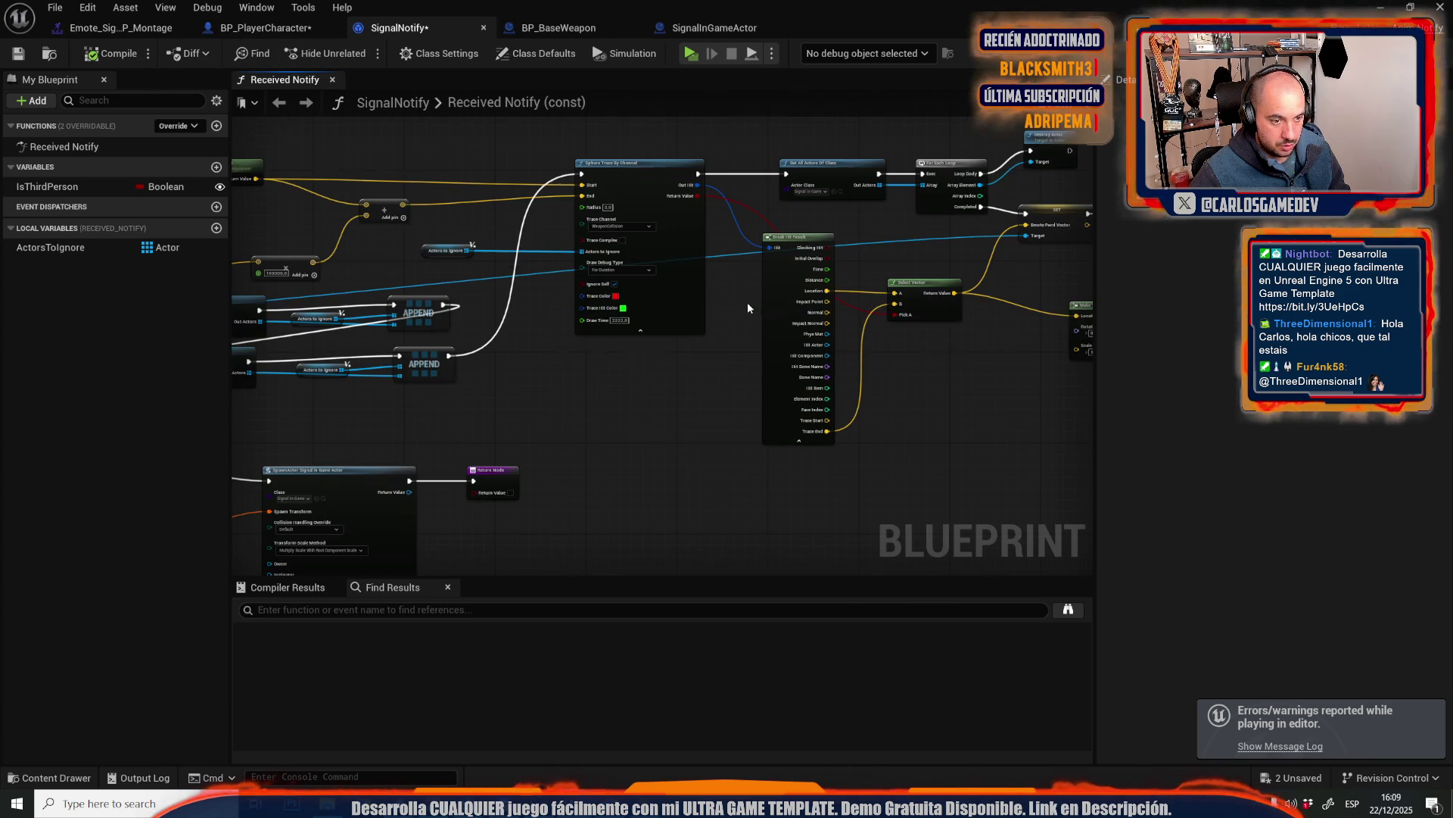
pyautogui.moveTo(575, 124); pyautogui.dragTo(849, 240)
pyautogui.moveTo(757, 222); pyautogui.dragTo(257, 186)
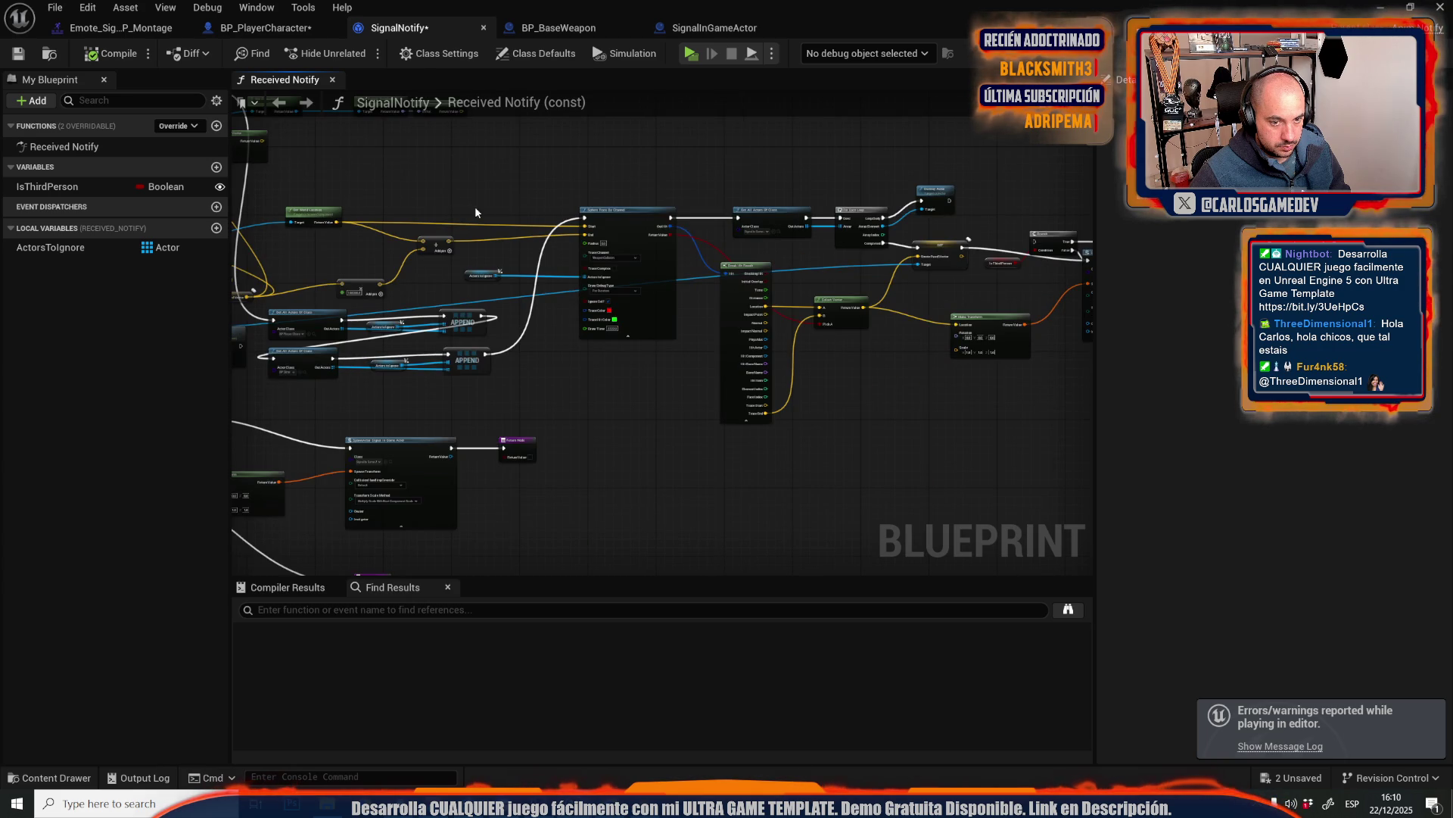
pyautogui.moveTo(474, 206); pyautogui.dragTo(319, 183)
pyautogui.moveTo(425, 144); pyautogui.dragTo(814, 352)
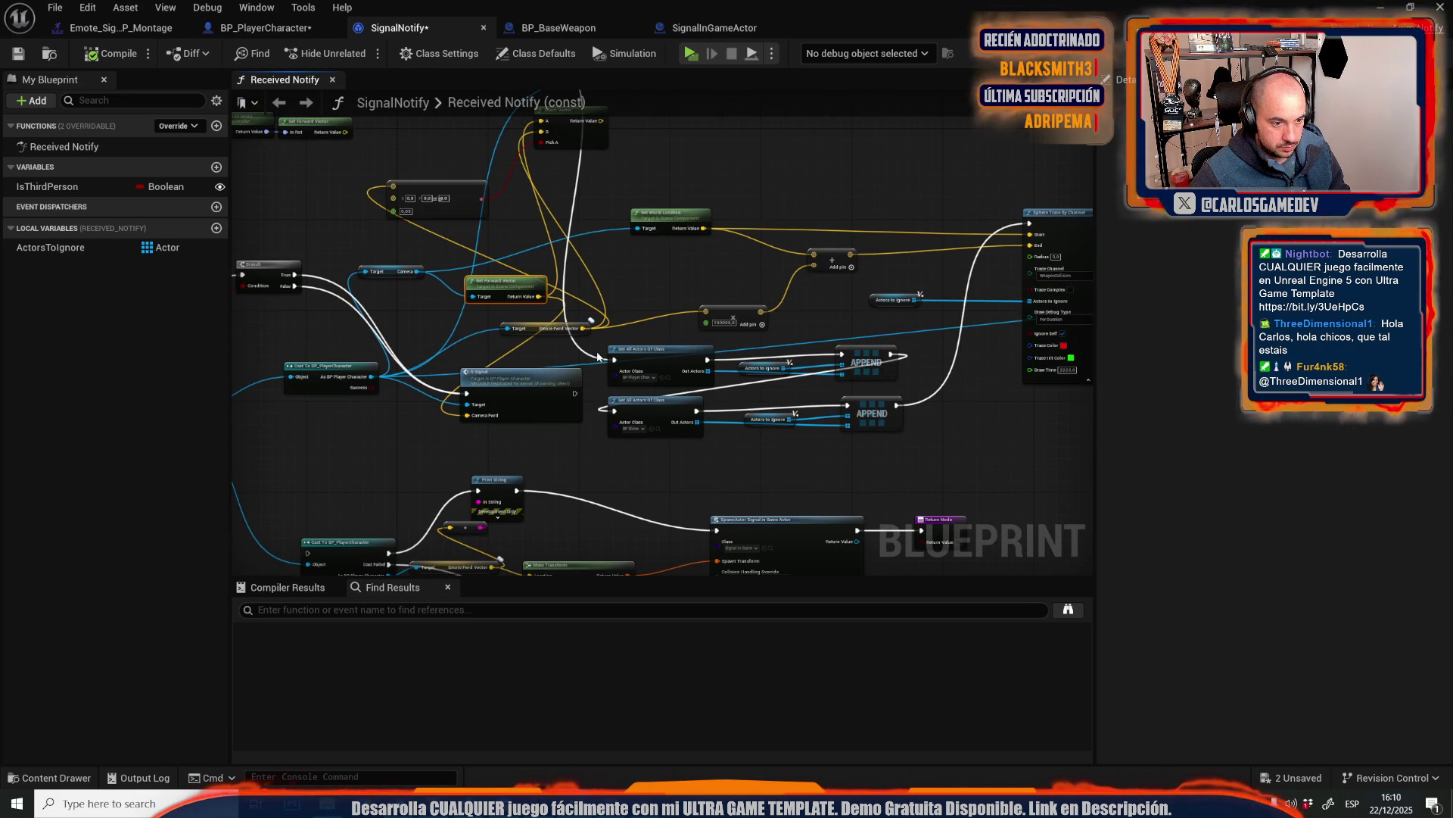
pyautogui.moveTo(598, 356)
pyautogui.mouseDown()
pyautogui.moveTo(717, 438)
pyautogui.moveTo(907, 471)
pyautogui.mouseUp()
pyautogui.scroll(3, 605, 431)
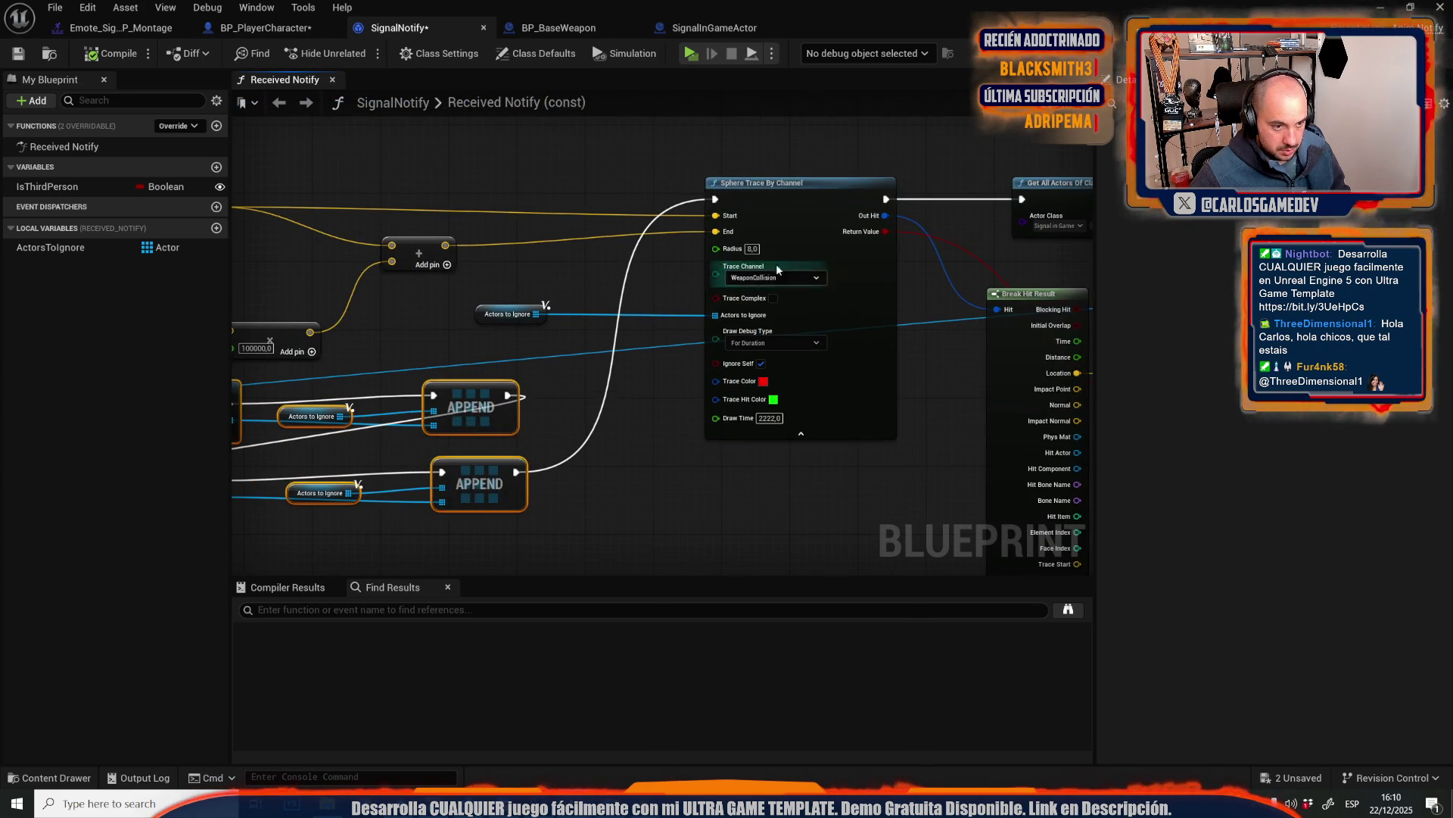
pyautogui.moveTo(402, 280)
pyautogui.mouseDown()
pyautogui.moveTo(715, 327)
pyautogui.moveTo(727, 349)
pyautogui.moveTo(705, 368)
pyautogui.mouseUp()
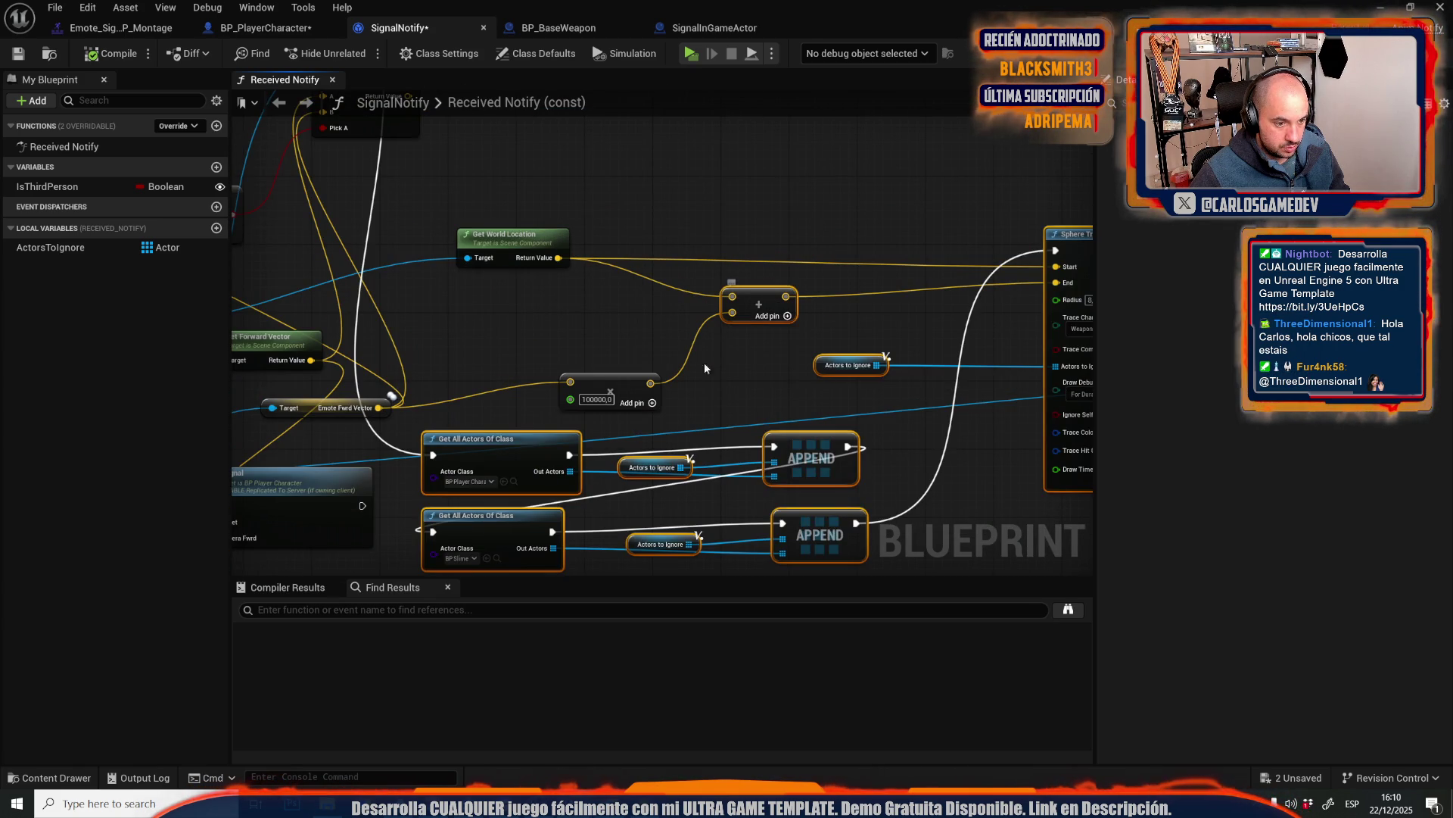
# - Select Get All Actors Of Class, For Each Loop, Destroy Actor and SpawnActor, then go to BP_PlayerCharacter
pyautogui.scroll(-4, 465, 277)
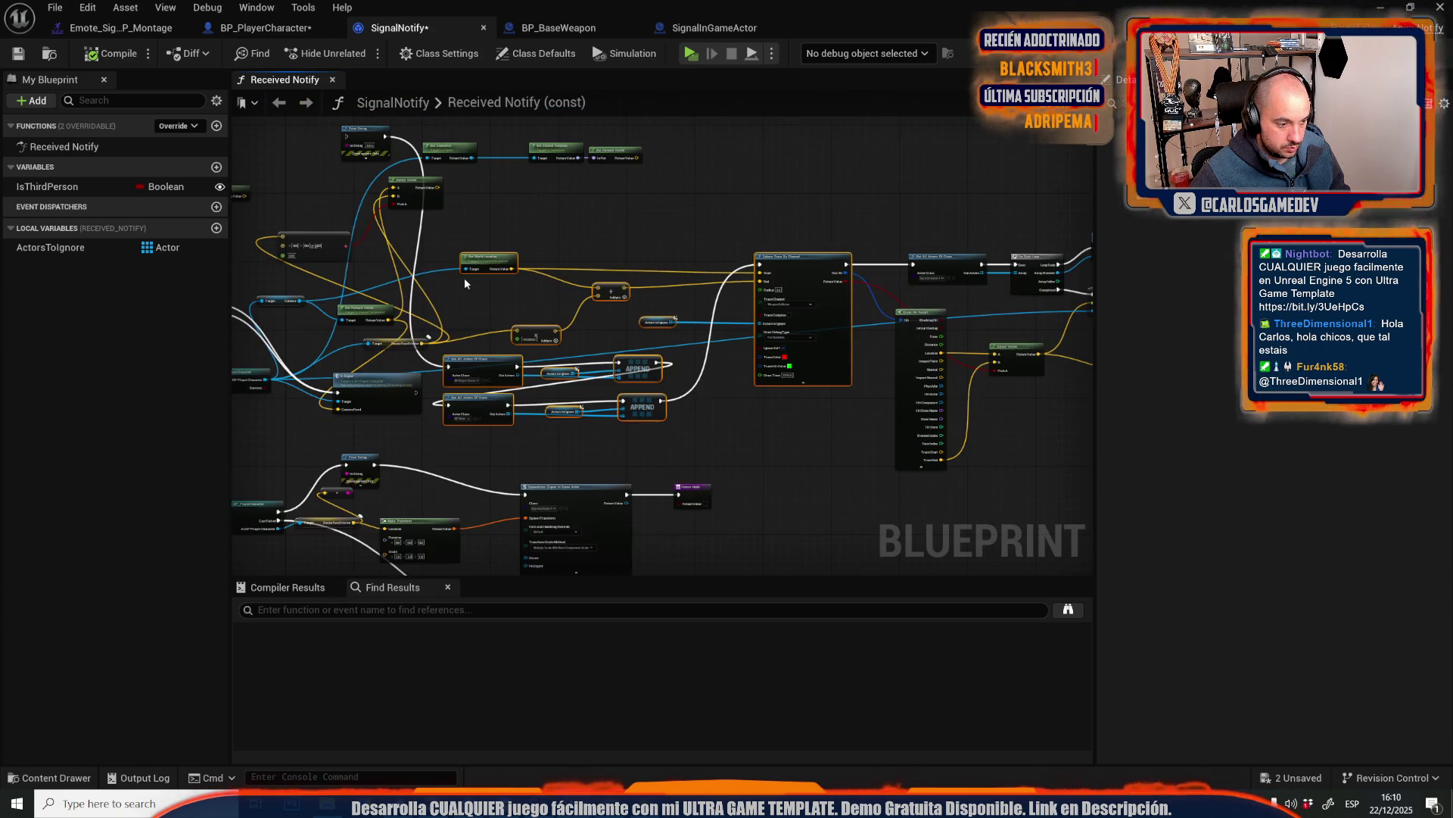
pyautogui.scroll(4, 576, 198)
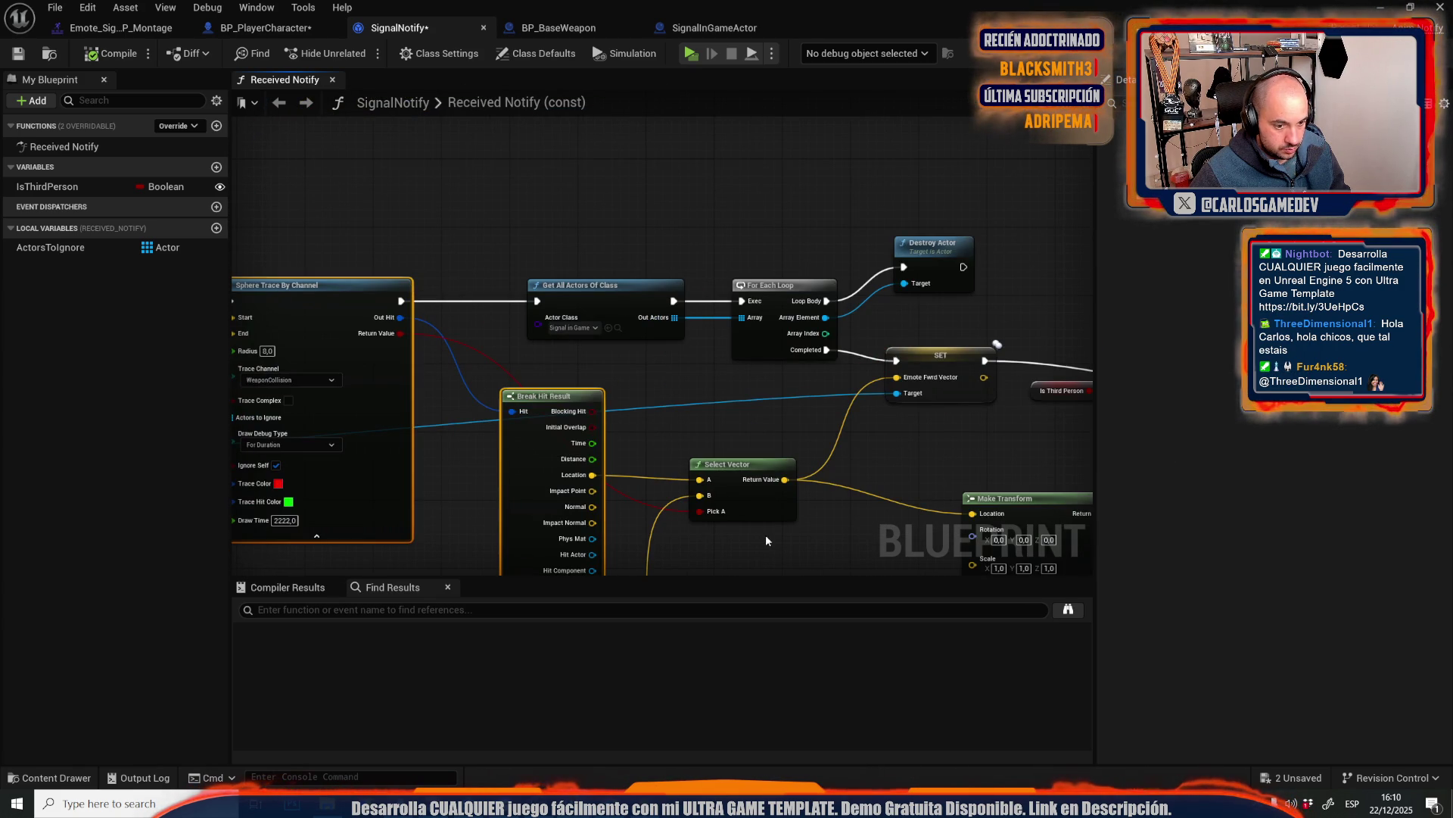
pyautogui.click(606, 288)
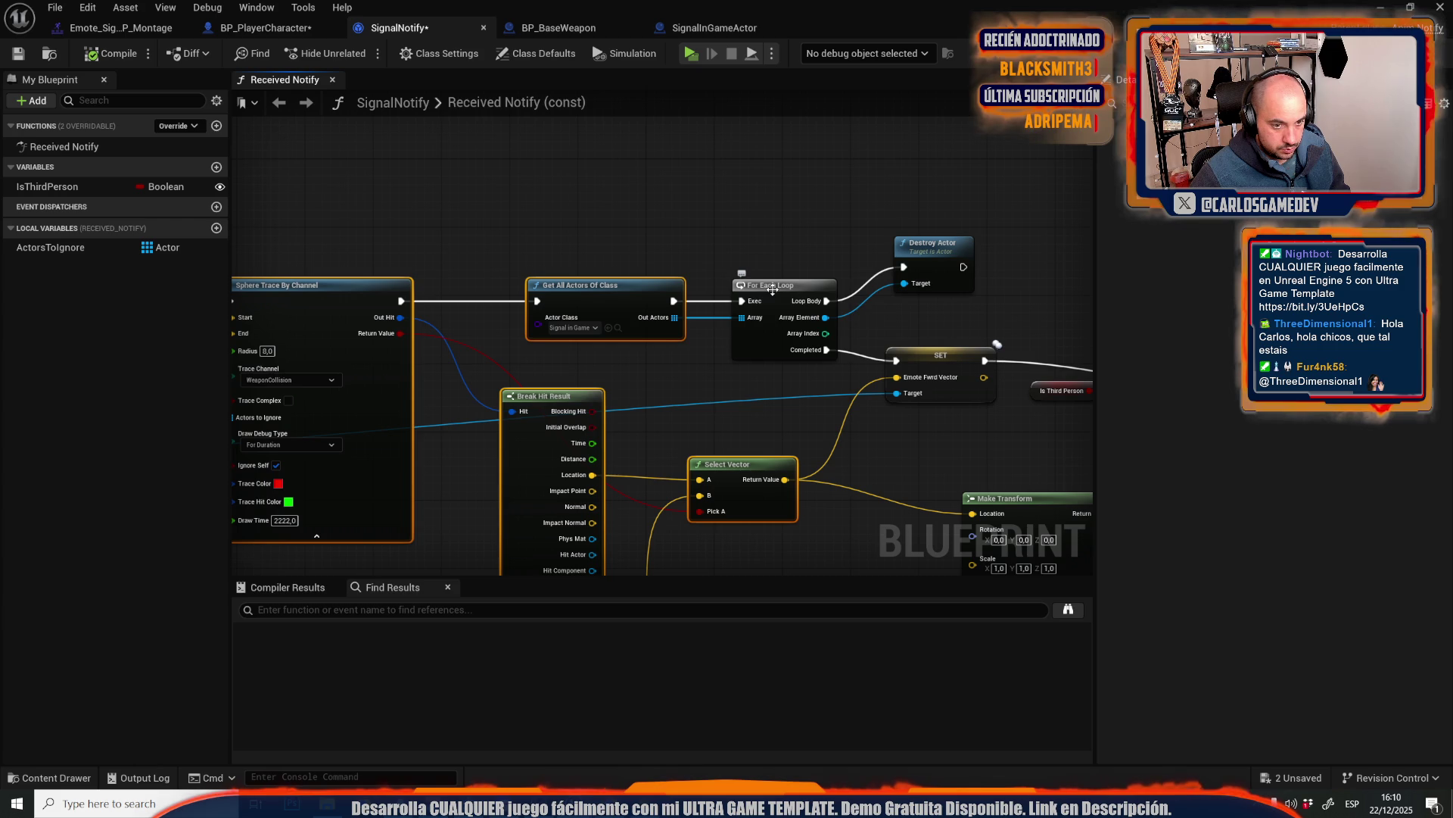
pyautogui.keyDown('ctrl'); pyautogui.click(772, 289); pyautogui.keyUp('ctrl')
pyautogui.keyDown('ctrl'); pyautogui.click(922, 253); pyautogui.keyUp('ctrl')
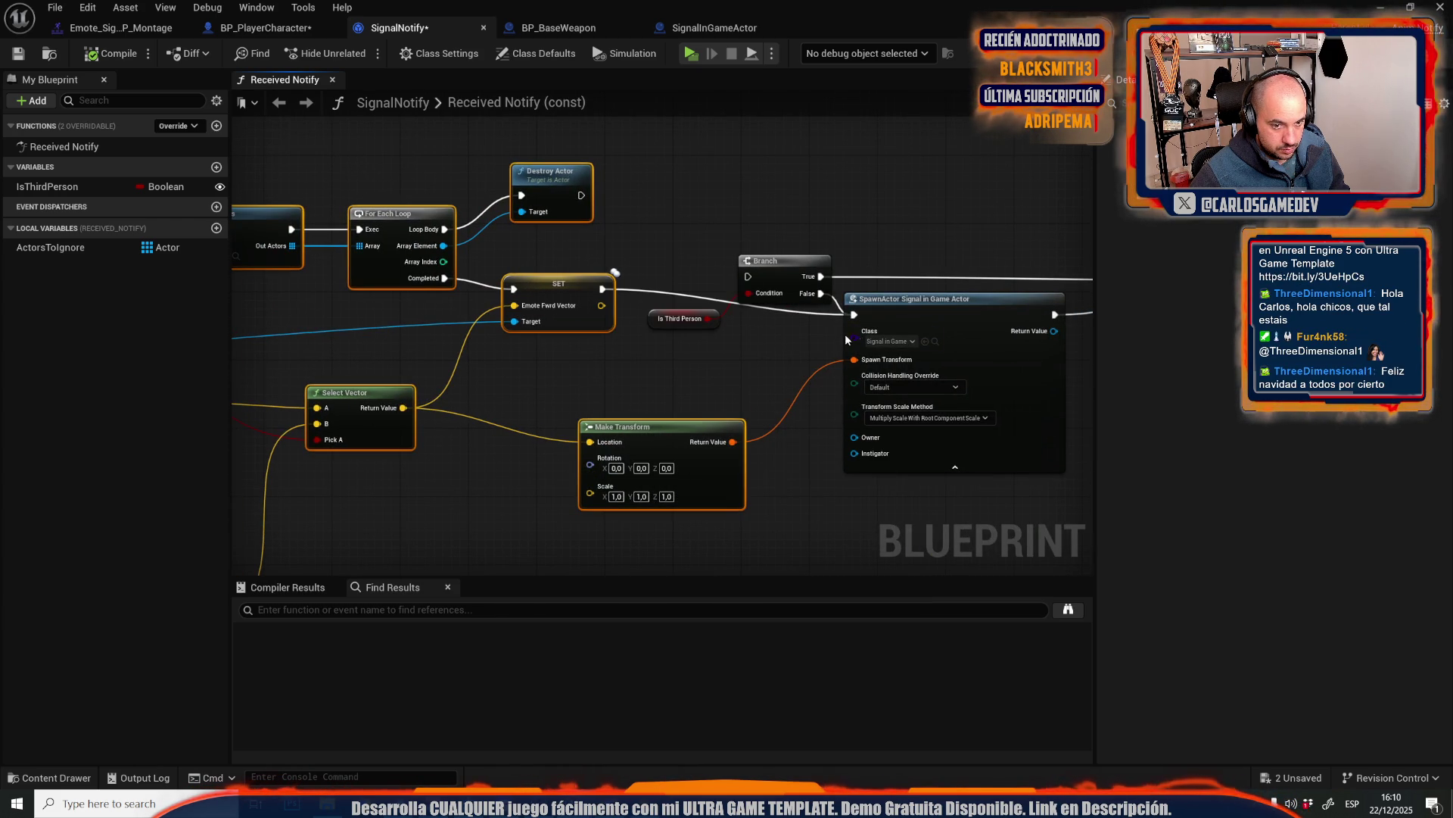
pyautogui.keyDown('ctrl'); pyautogui.click(930, 315); pyautogui.keyUp('ctrl')
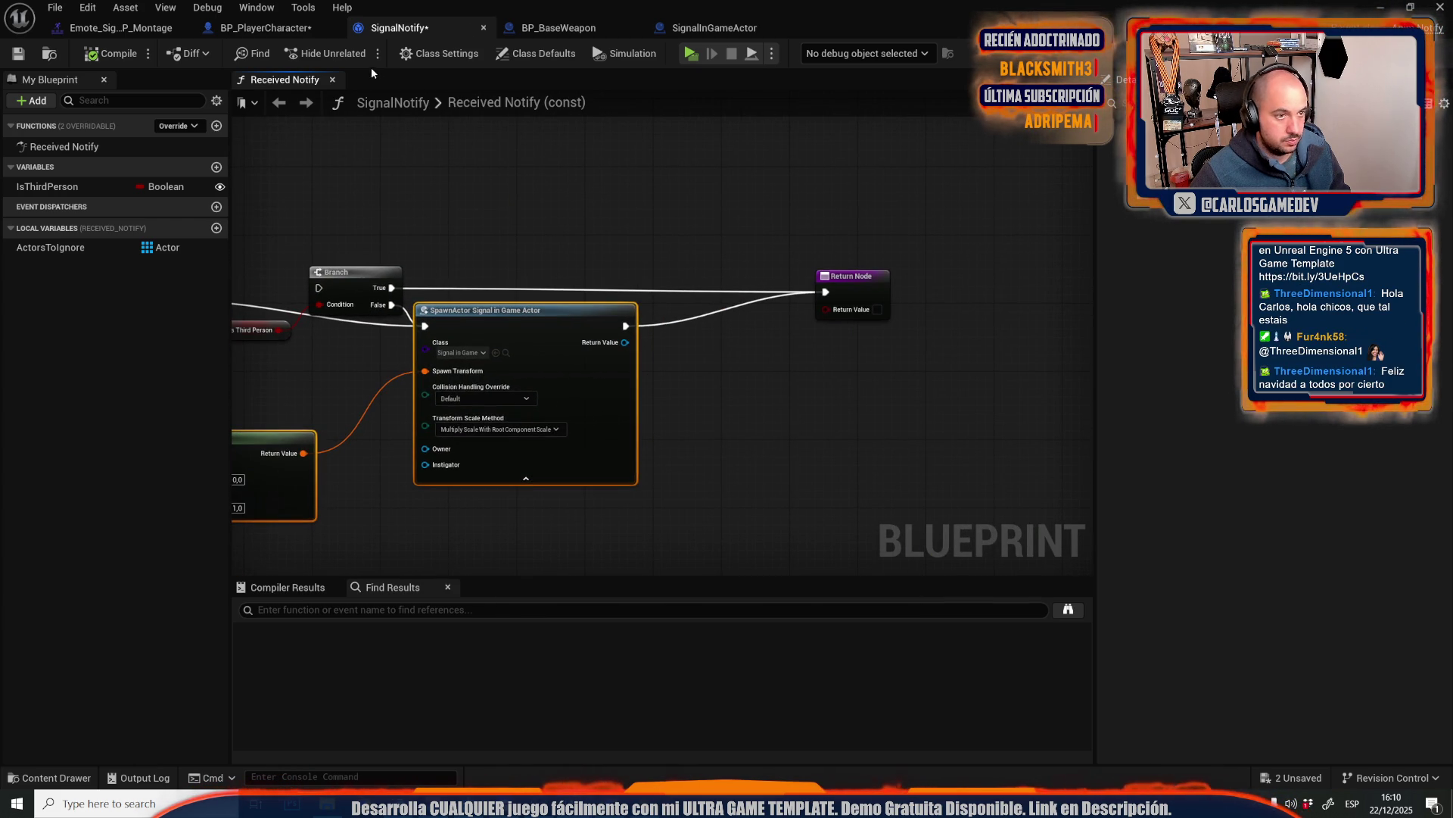
pyautogui.click(265, 27)
# - Add a custom event node in the ActionsGraph named MC_Signal
pyautogui.scroll(-5, 380, 244)
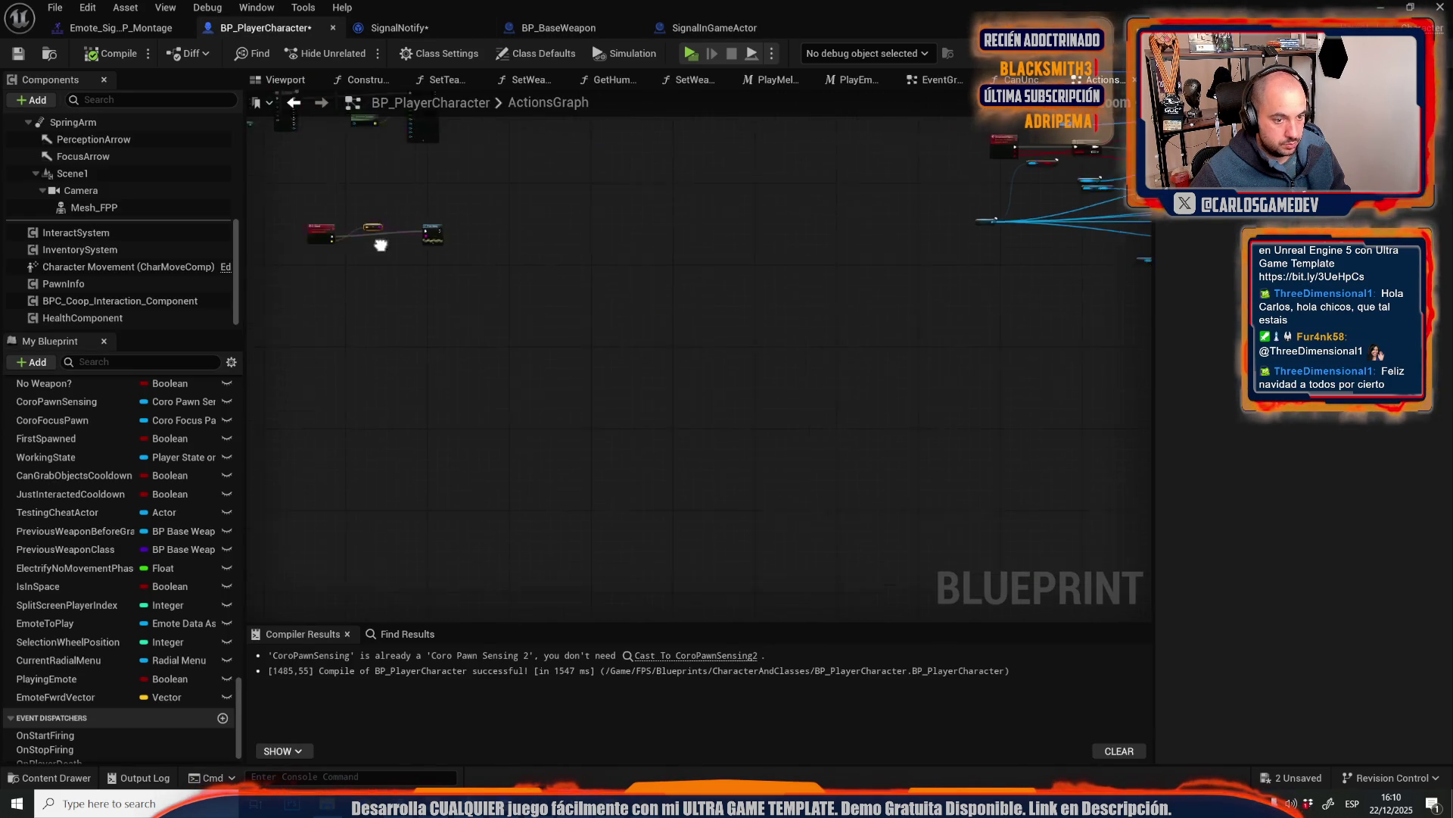
pyautogui.moveTo(381, 244); pyautogui.dragTo(354, 239)
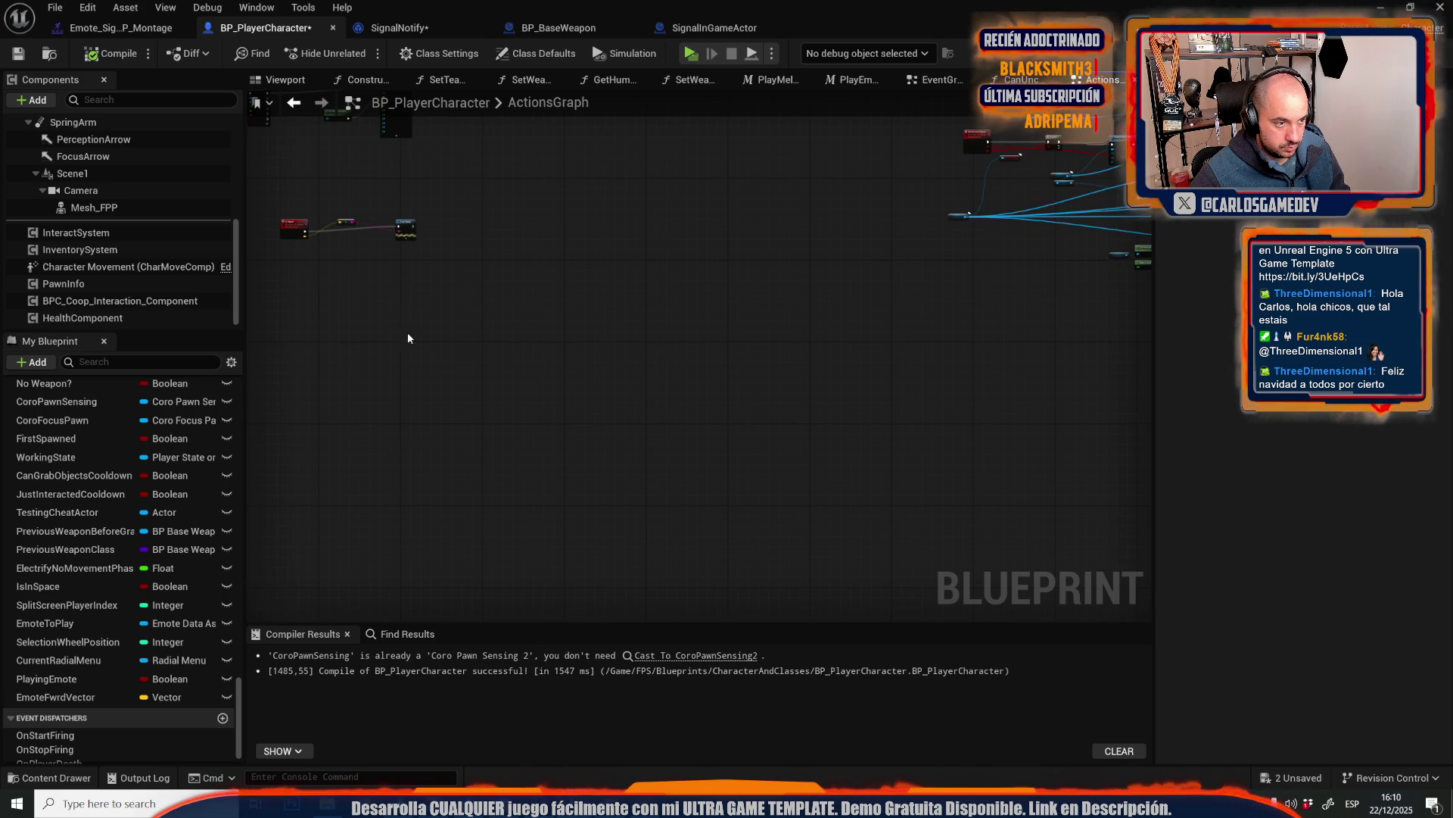
pyautogui.scroll(4, 681, 351)
pyautogui.rightClick(577, 316)
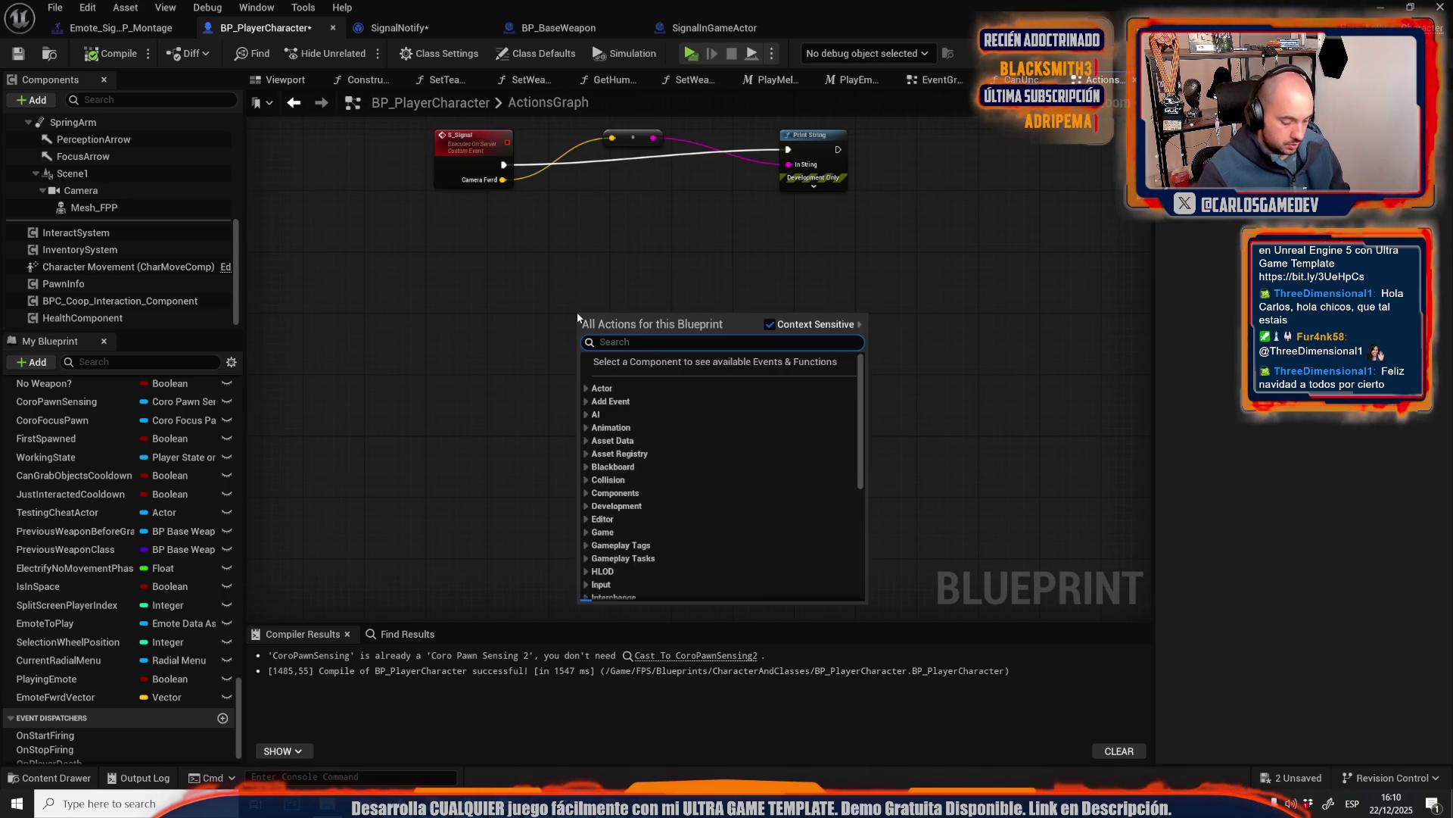
pyautogui.write('custo')
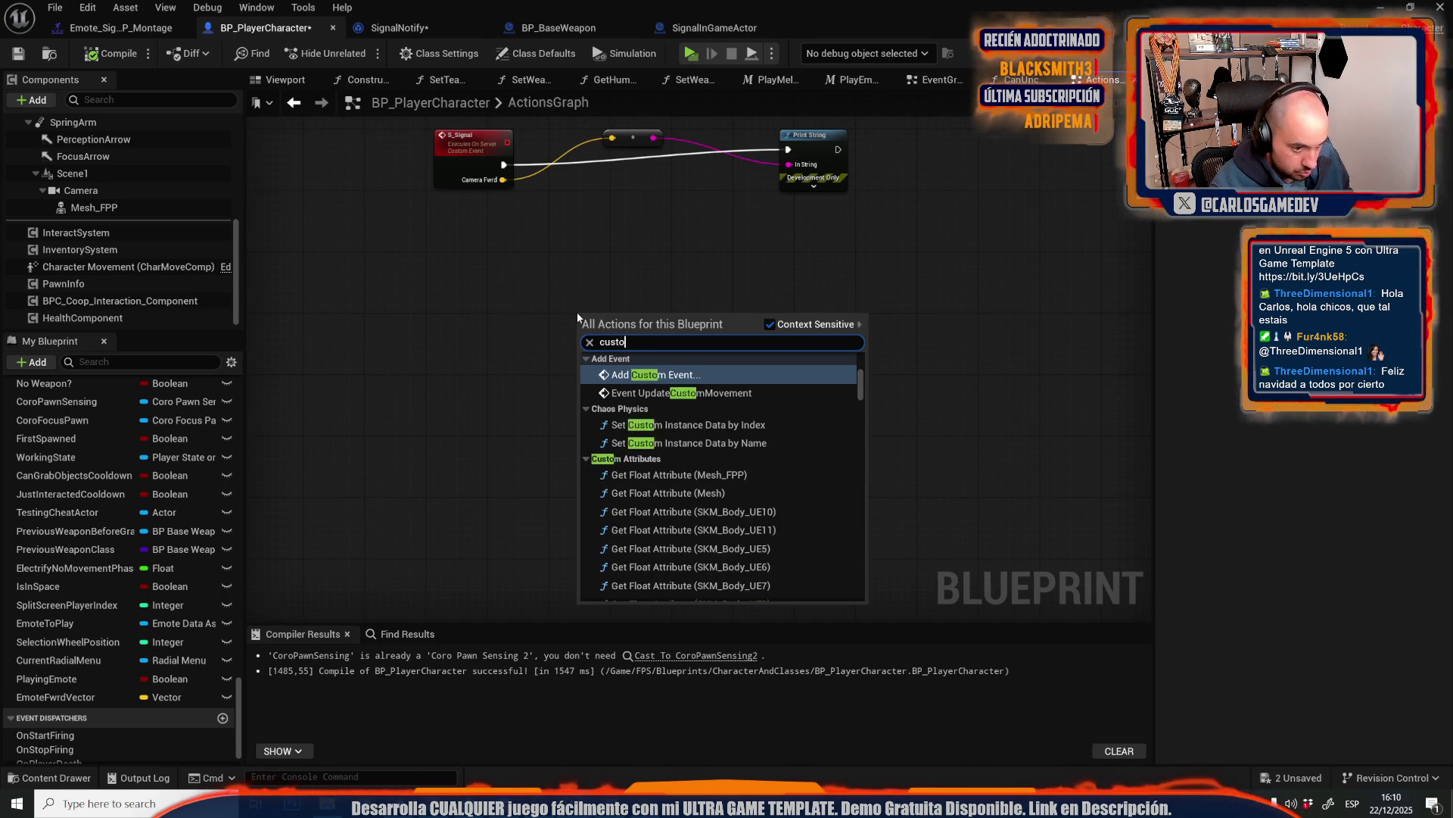
pyautogui.write('m eve')
pyautogui.press('Escape')
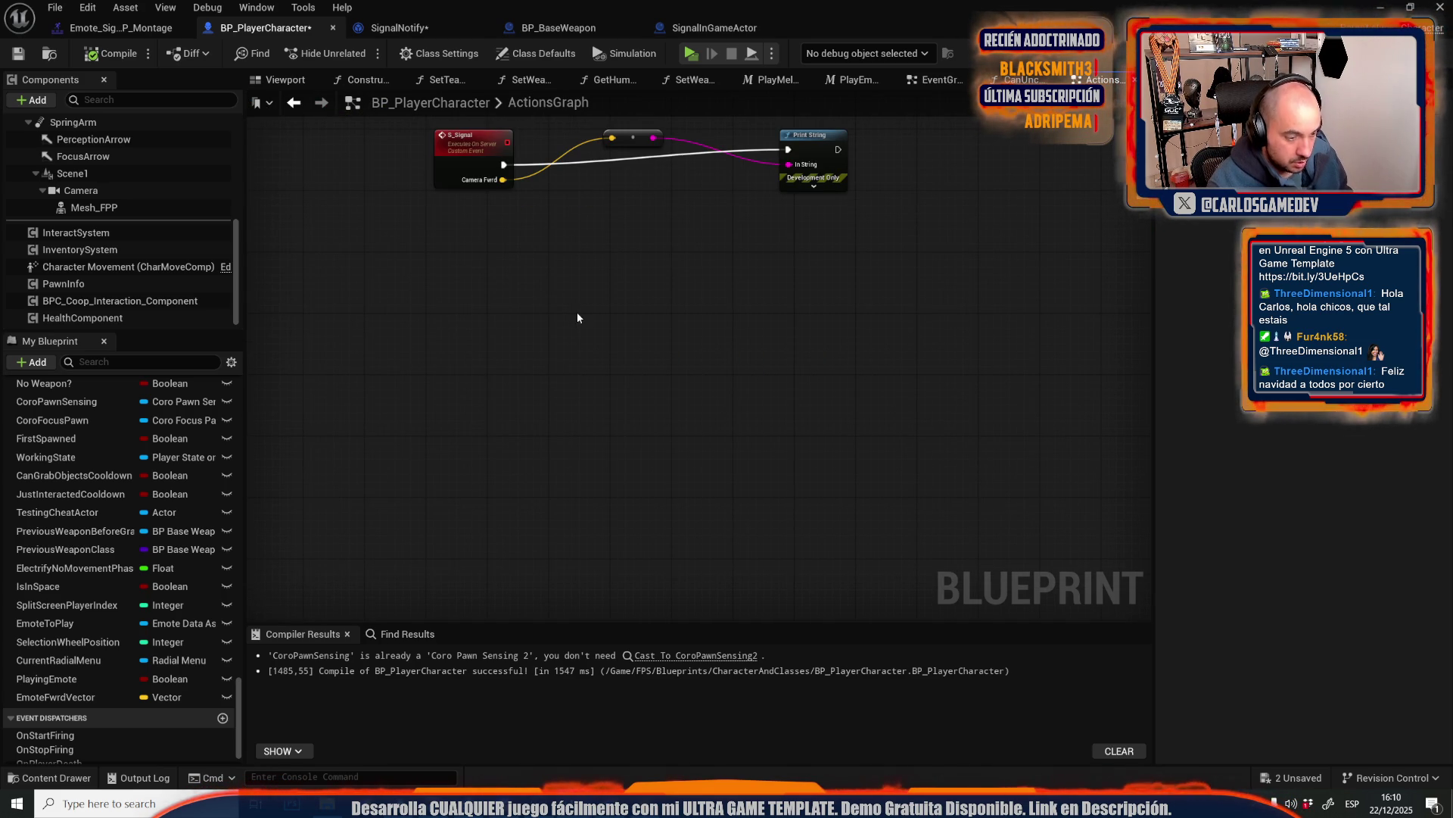
pyautogui.write('MC')
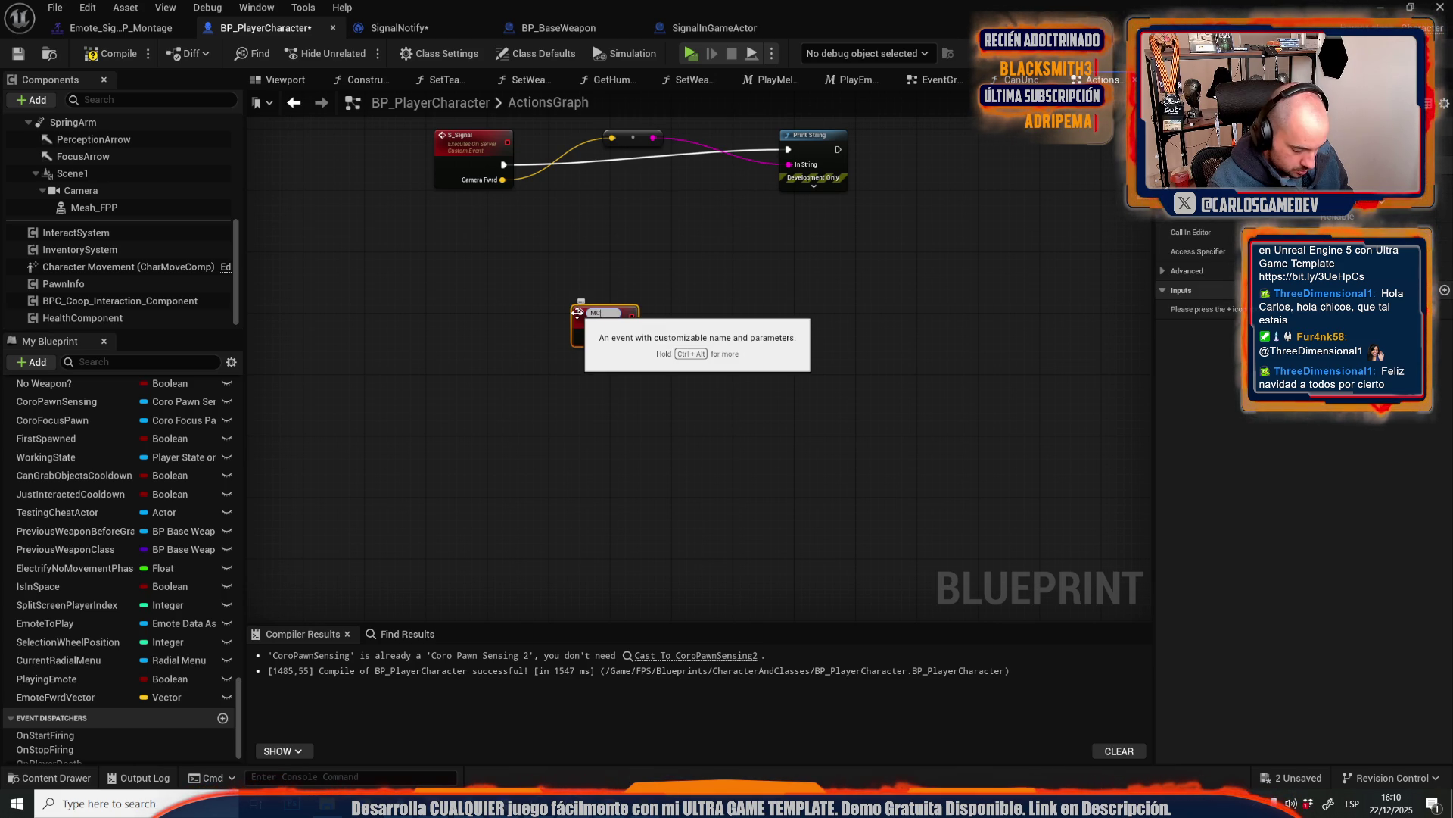
pyautogui.write('_Signal')
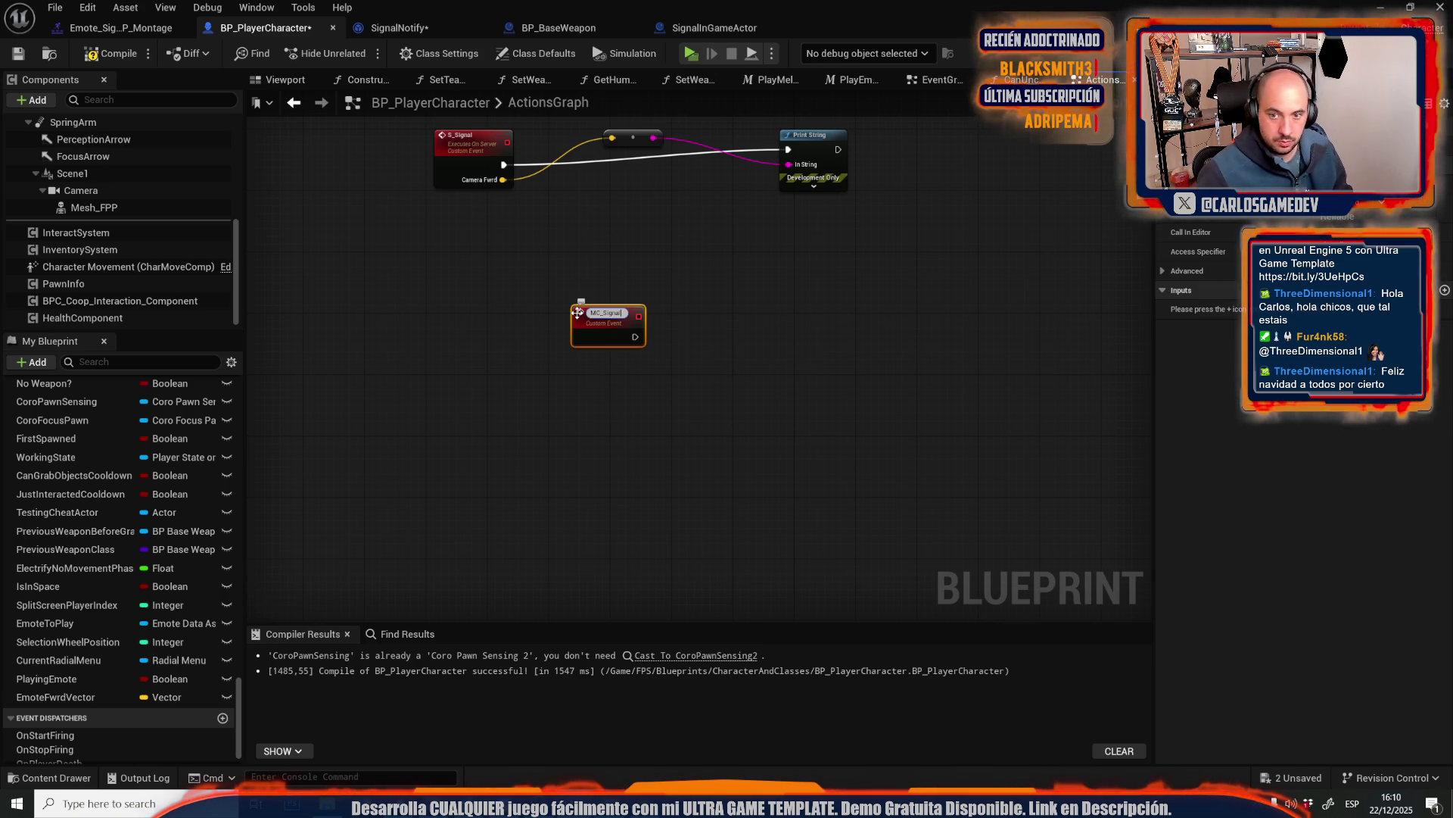
pyautogui.press('Return')
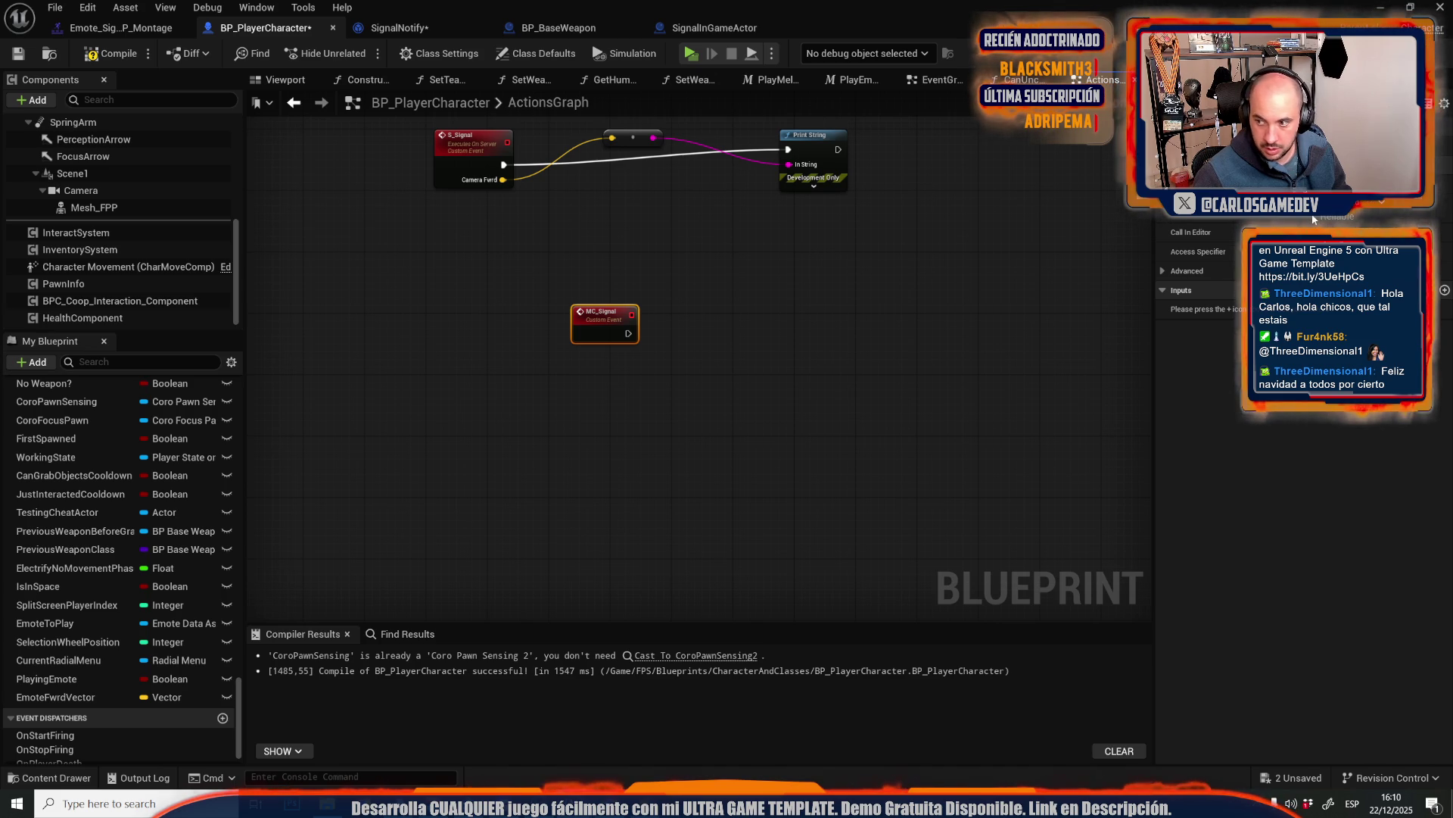
# - Set MC_Signal's Replicates to Multicast and give it an input named Fwrd
pyautogui.click(1287, 236)
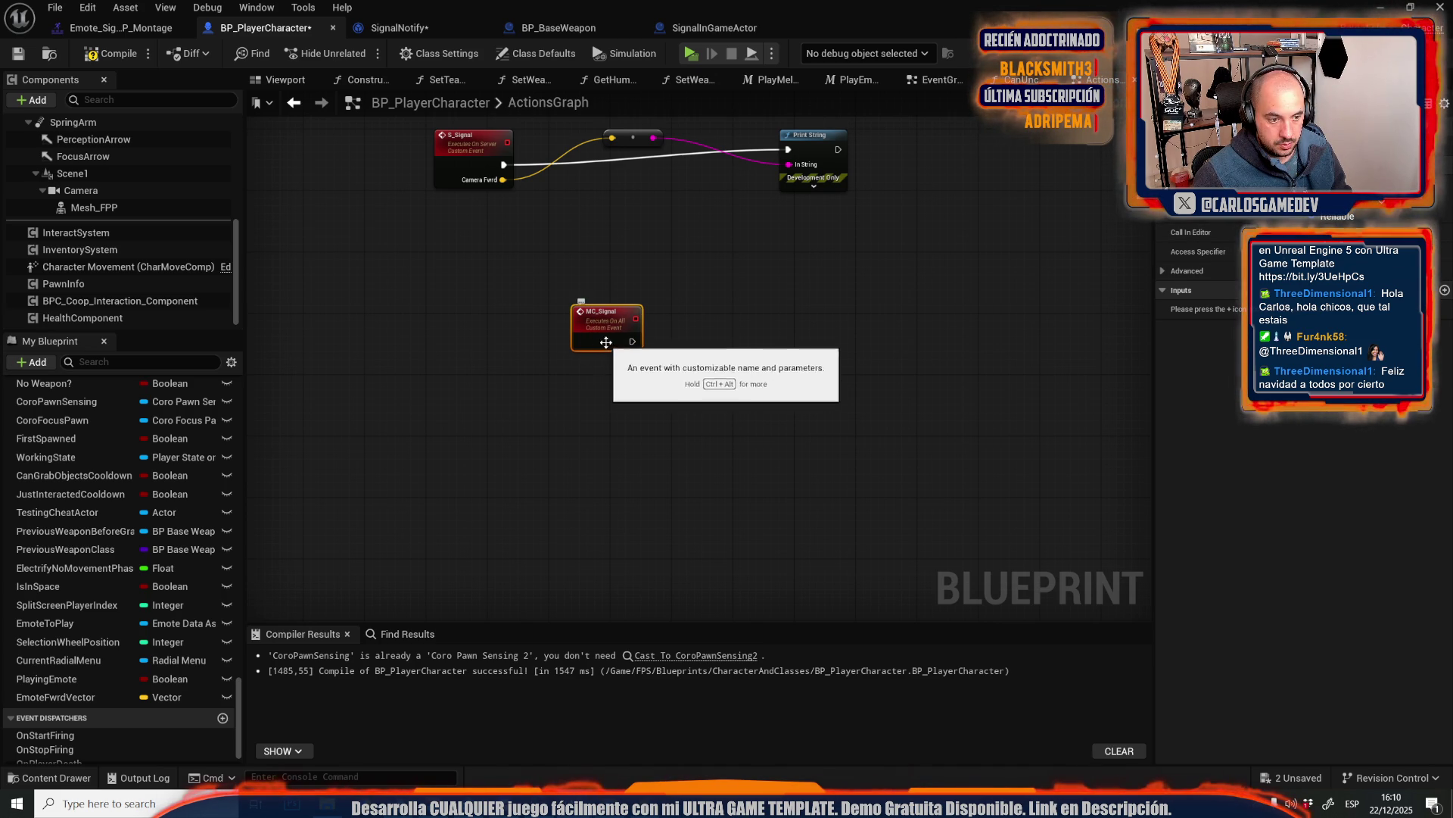
pyautogui.click(1445, 291)
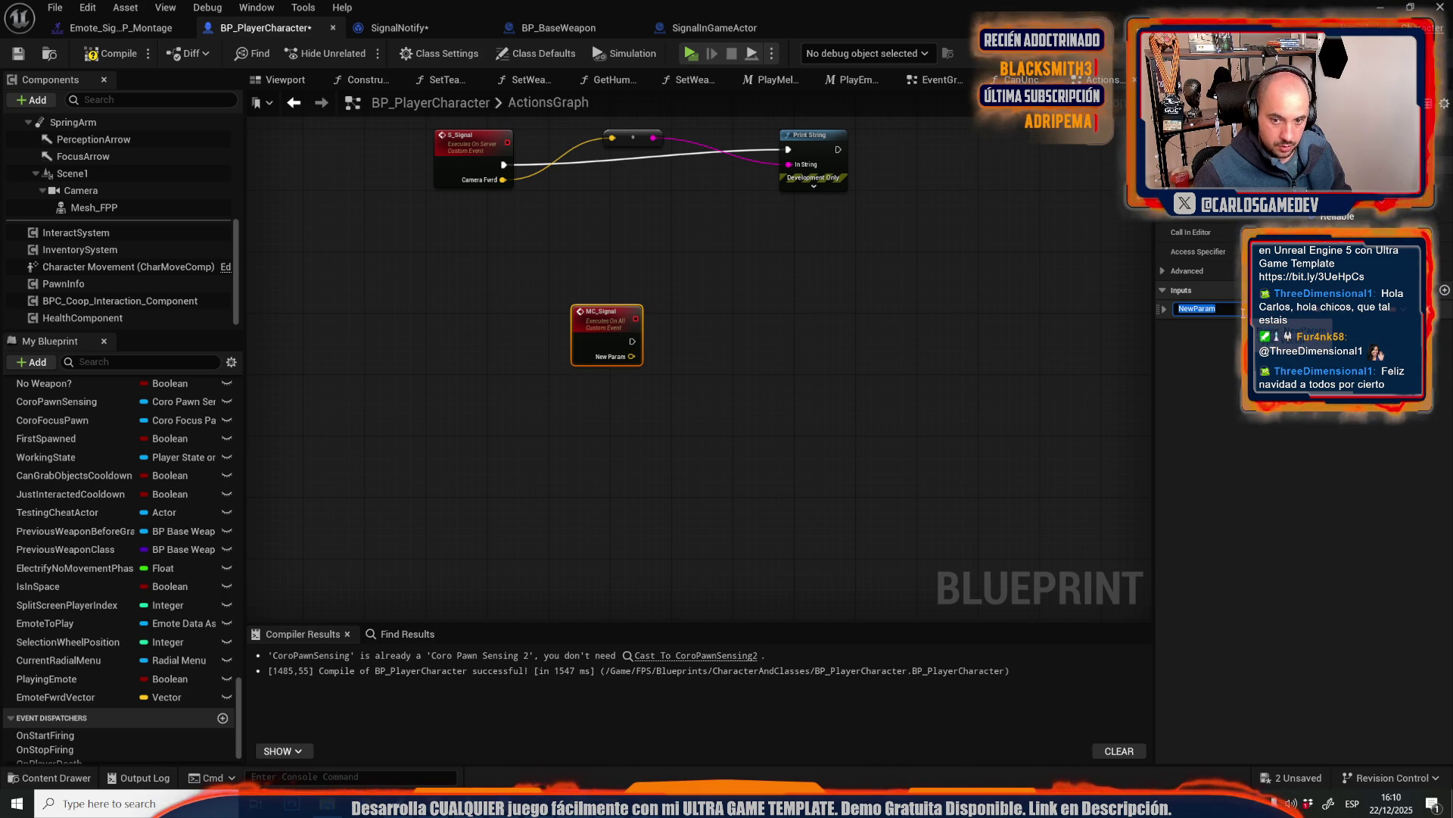
pyautogui.write('Fwrd')
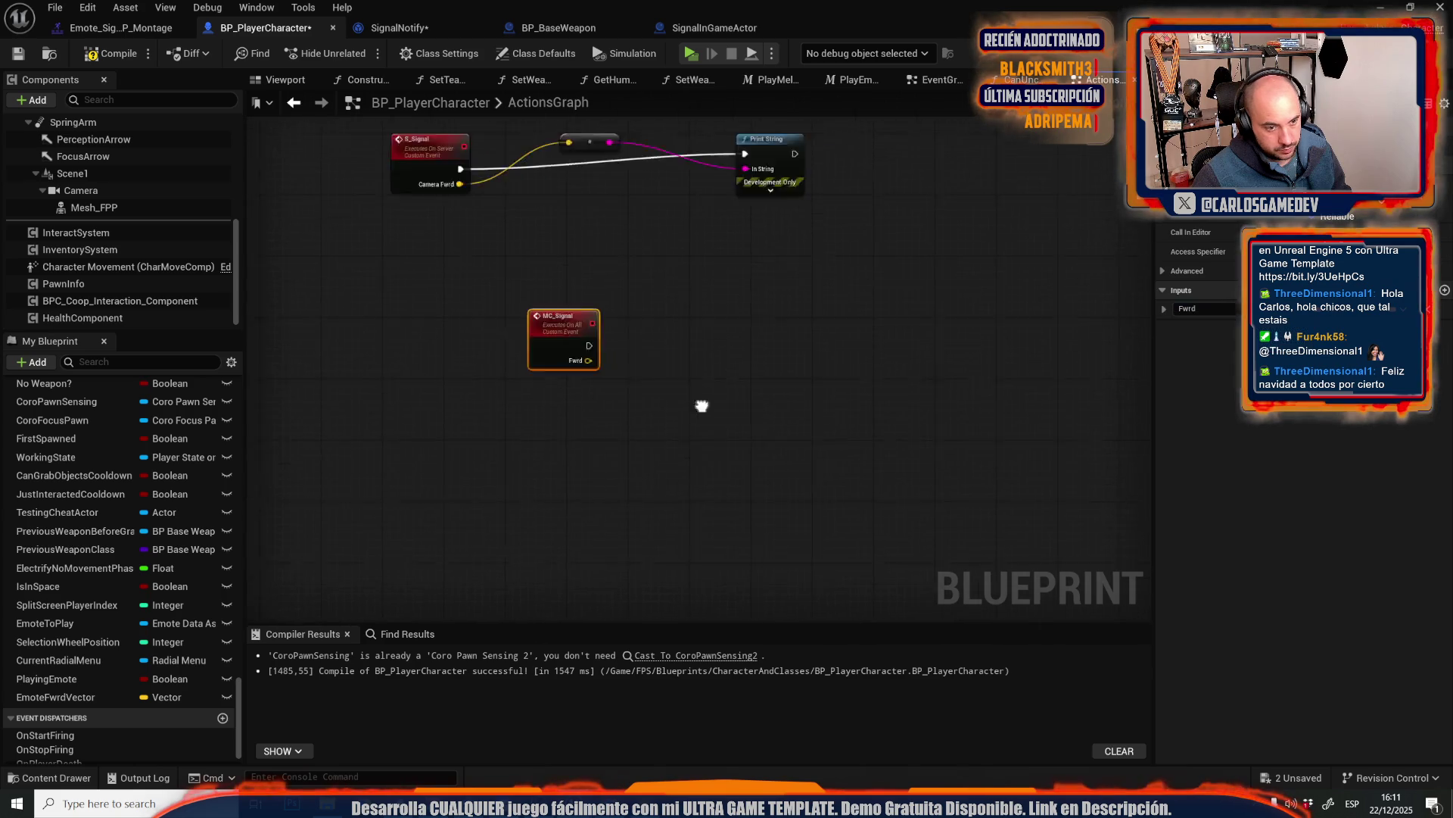
pyautogui.scroll(-5, 461, 273)
pyautogui.click(572, 310)
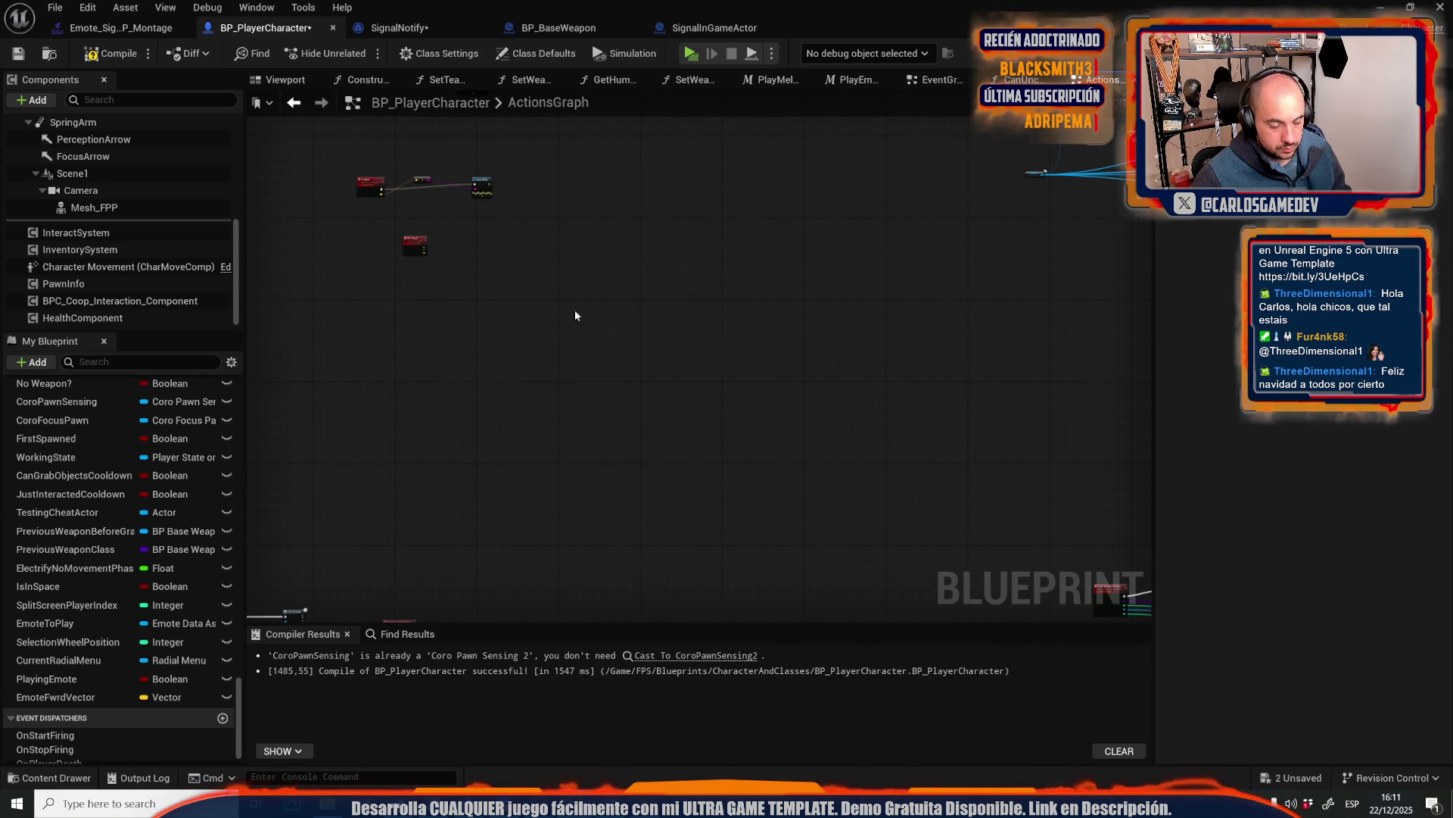
# - Place MC_Signal beside the pasted nodes, wire it into the trace logic, and add a Camera reference for Get World Location
pyautogui.scroll(3, 485, 258)
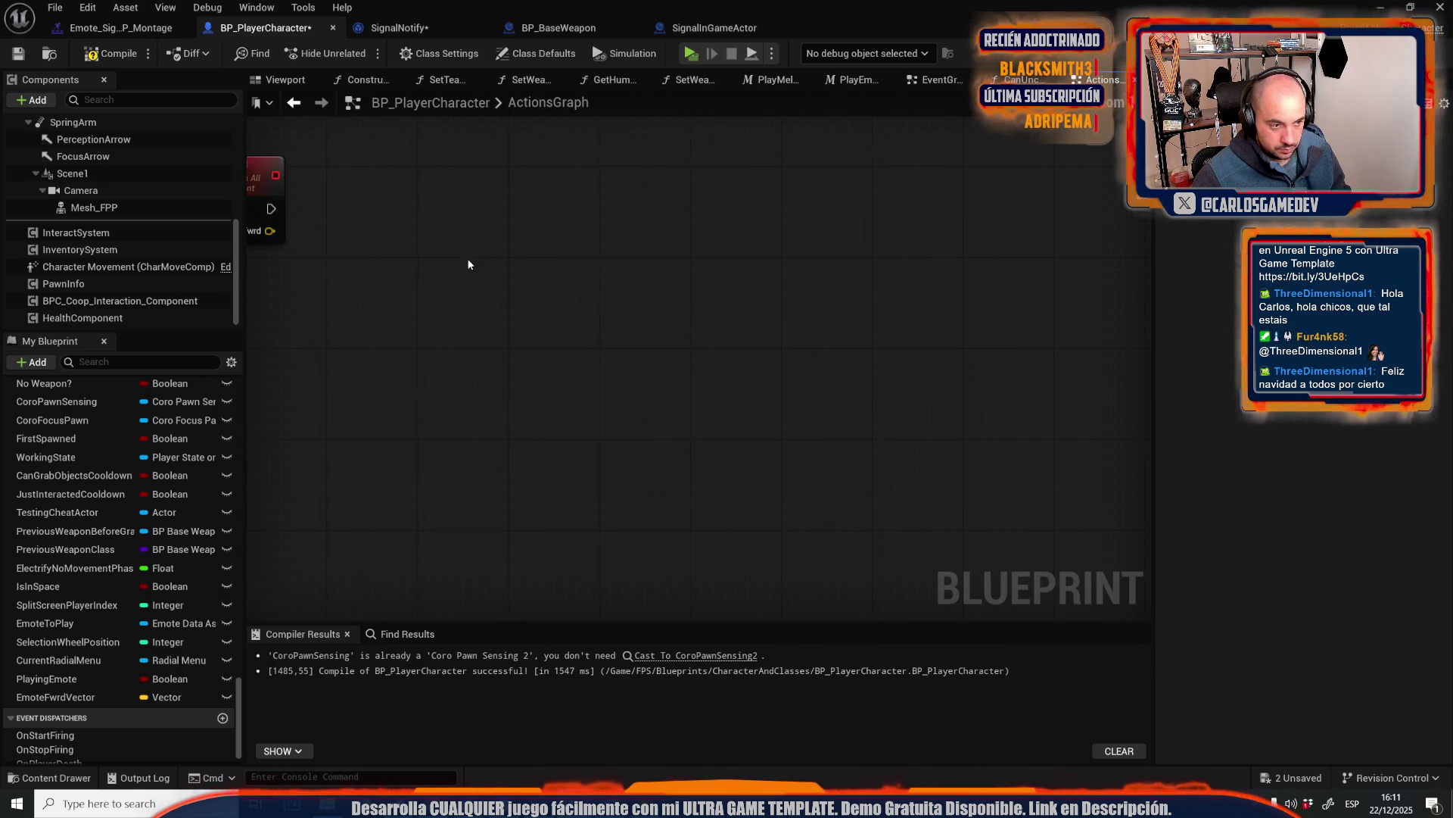
pyautogui.scroll(-3, 433, 253)
pyautogui.moveTo(388, 237)
pyautogui.mouseDown()
pyautogui.moveTo(499, 383)
pyautogui.moveTo(598, 379)
pyautogui.mouseUp()
pyautogui.scroll(5, 598, 379)
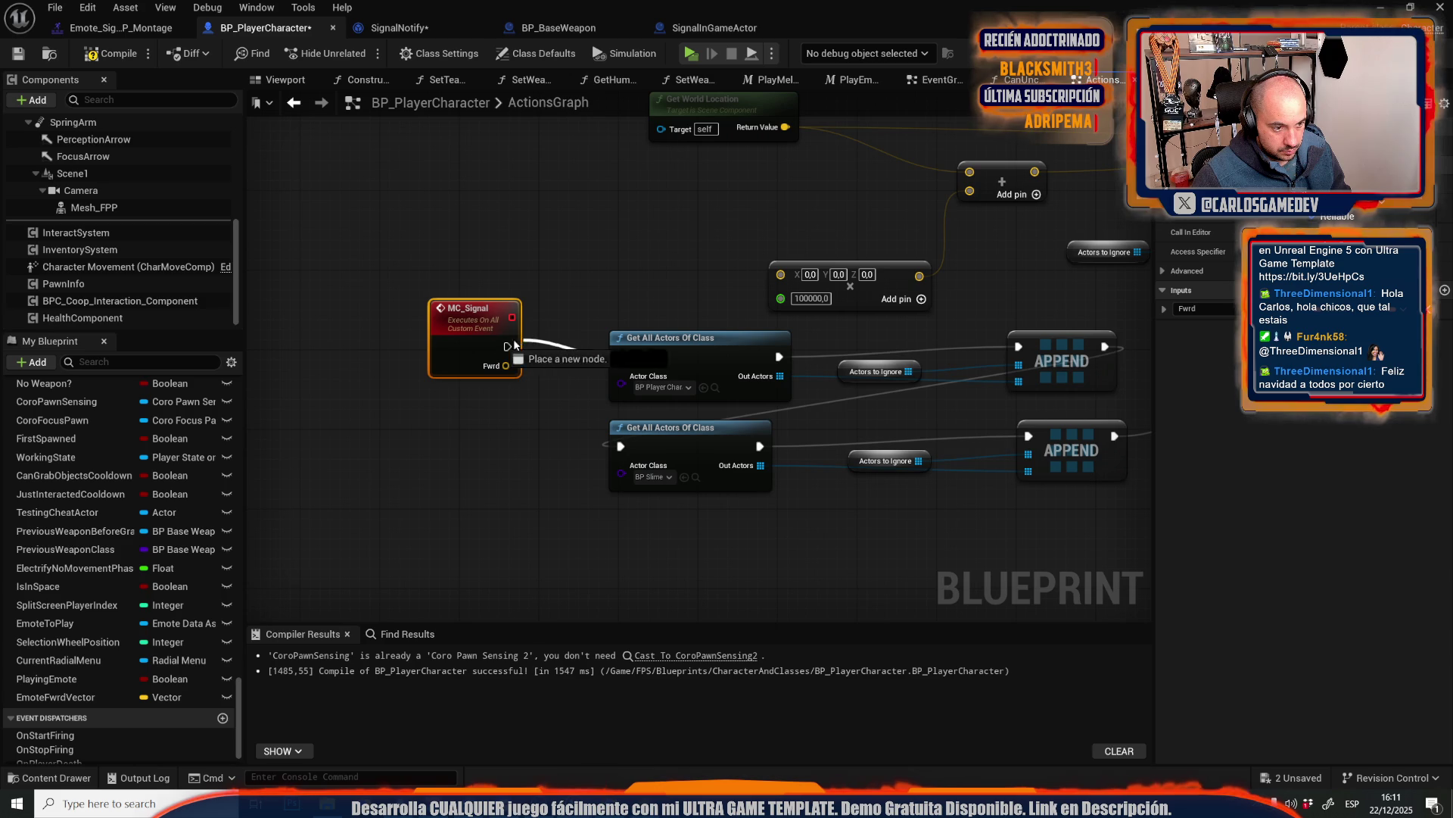
pyautogui.moveTo(506, 366)
pyautogui.mouseDown()
pyautogui.moveTo(837, 258)
pyautogui.moveTo(781, 274)
pyautogui.mouseUp()
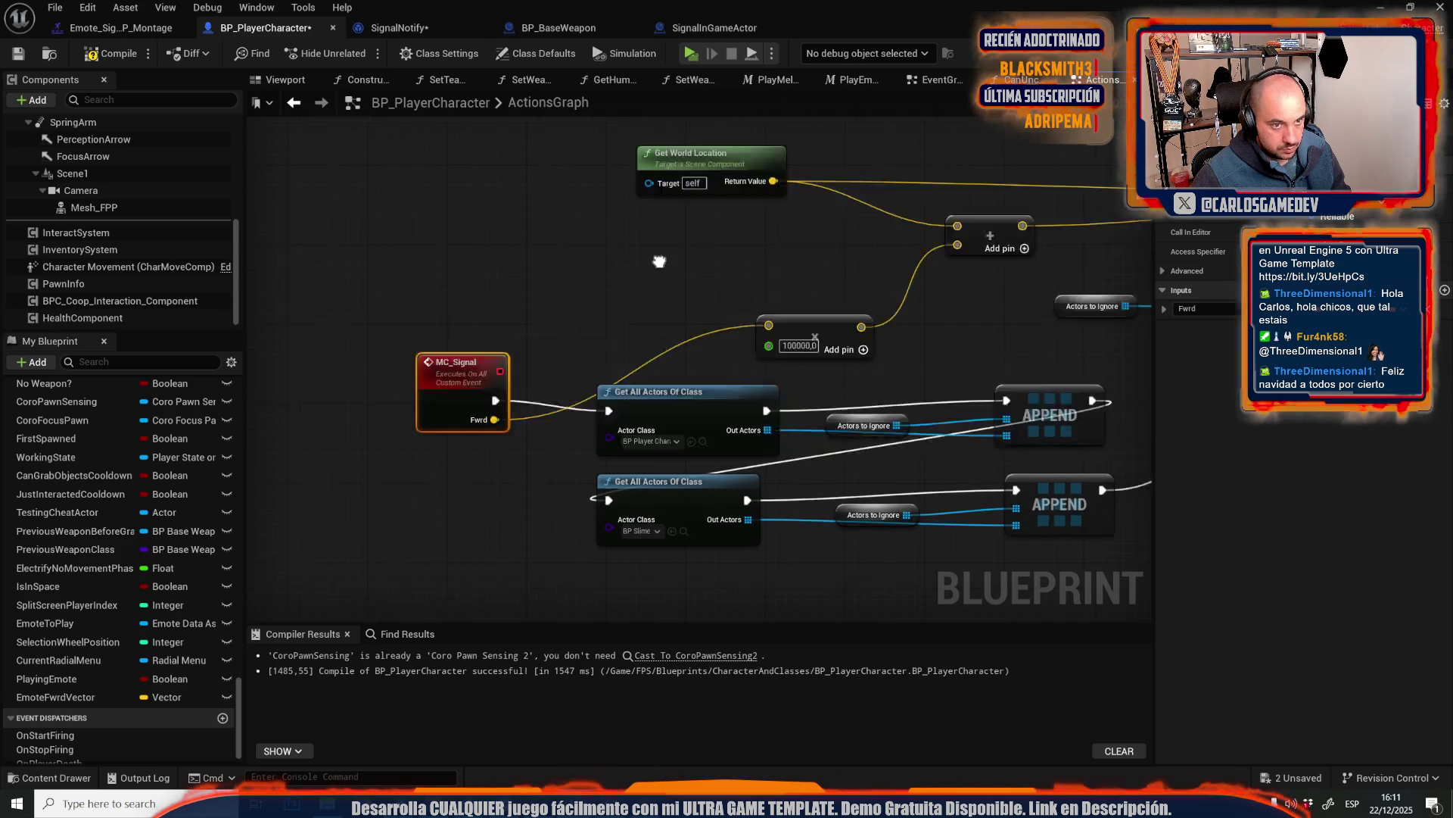
pyautogui.click(152, 188)
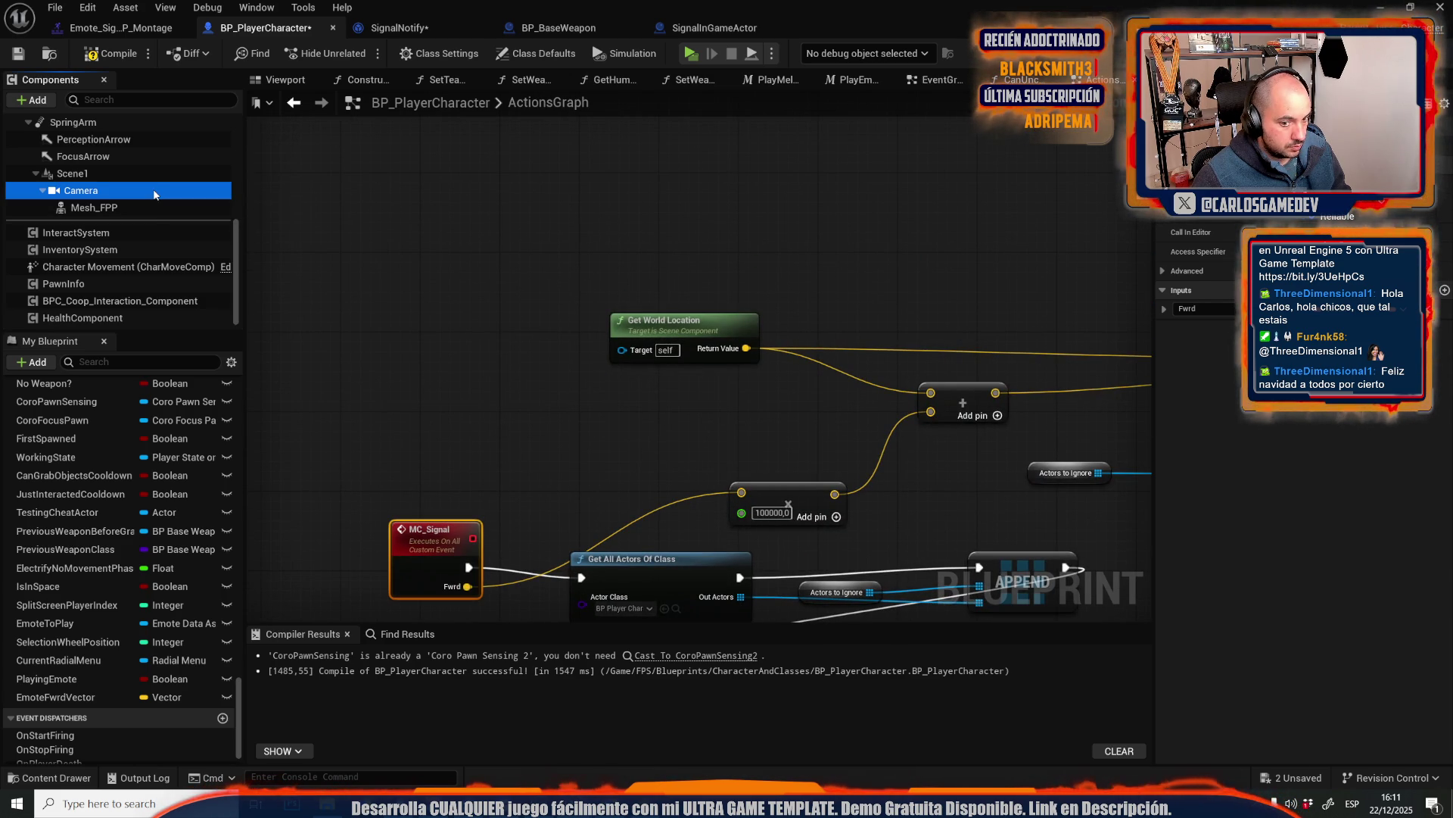
pyautogui.moveTo(153, 189)
pyautogui.mouseDown()
pyautogui.moveTo(548, 338)
pyautogui.moveTo(623, 351)
pyautogui.mouseUp()
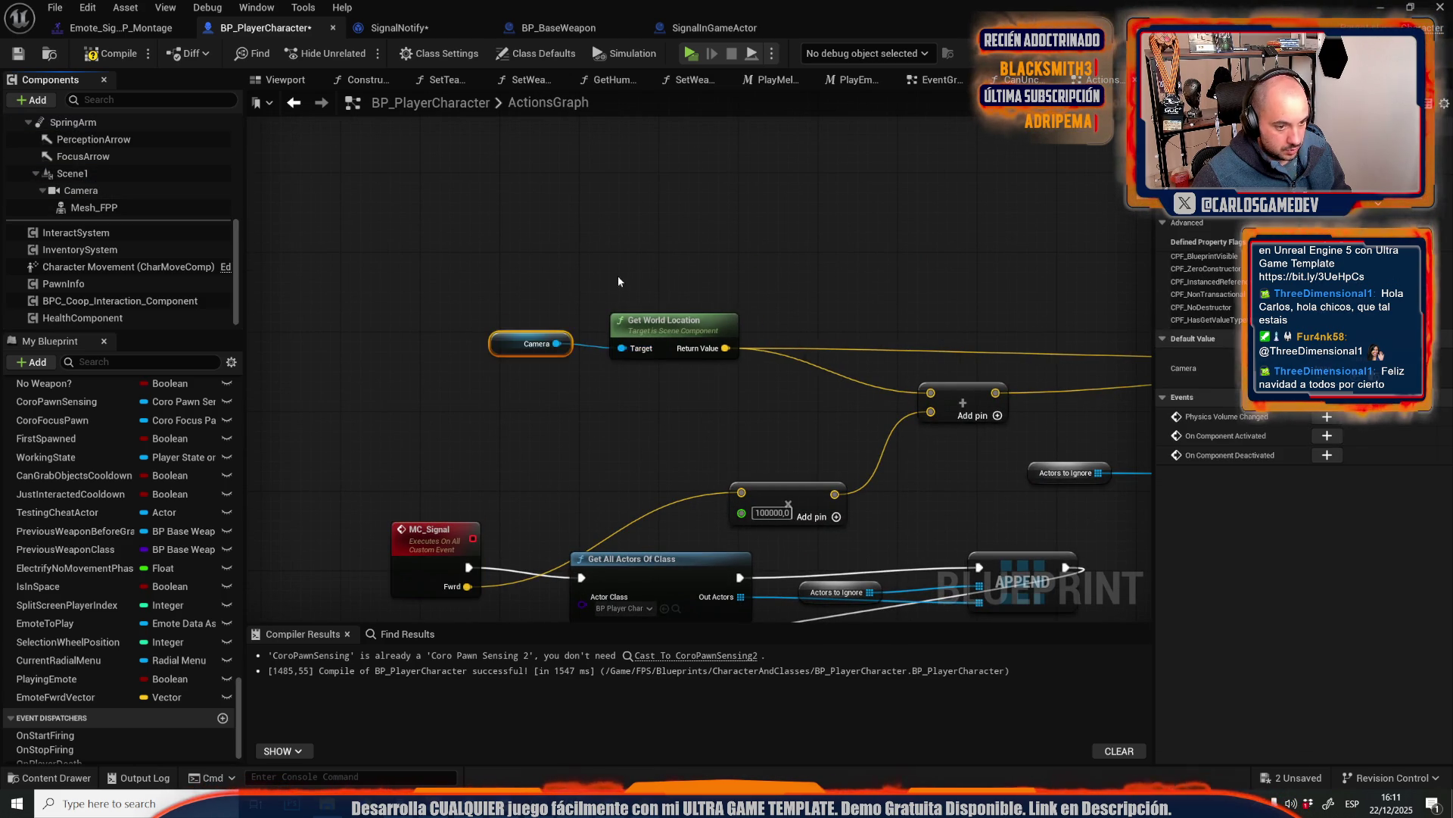
pyautogui.scroll(-4, 466, 256)
pyautogui.scroll(5, 896, 338)
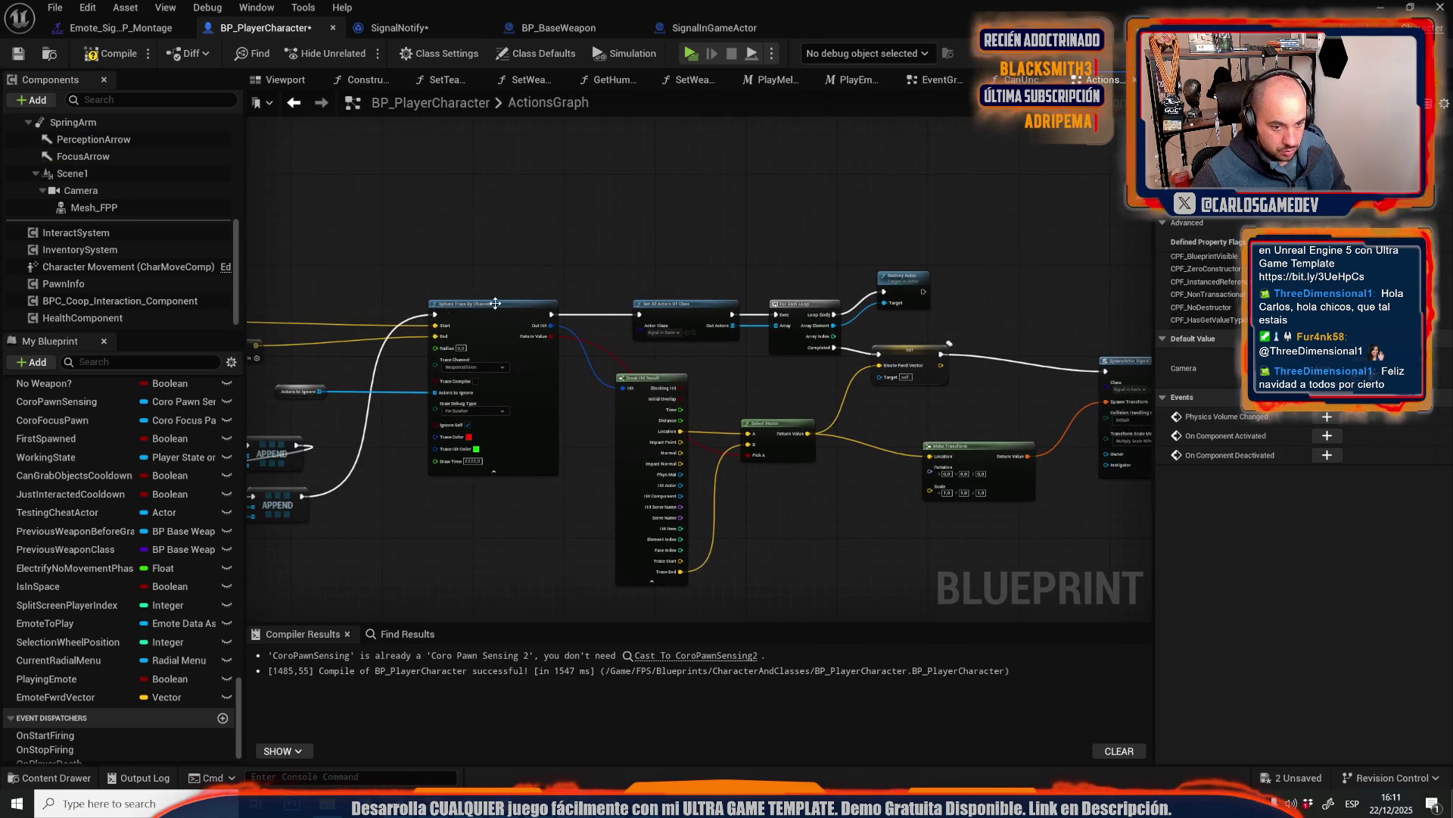